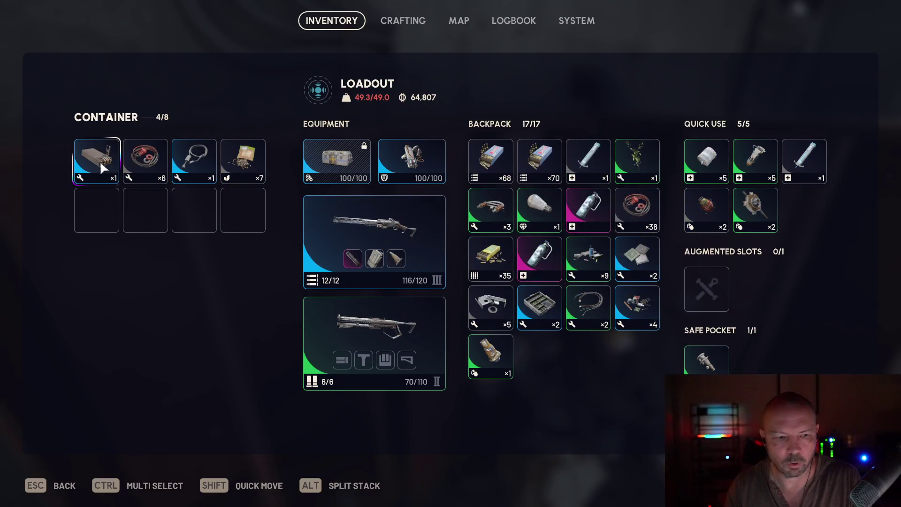
- Drag the lone backpack item onto its quick-use stack and close the inventory
{"action": "left_click_drag", "start_coordinate": [103, 167], "coordinate": [364, 332]}
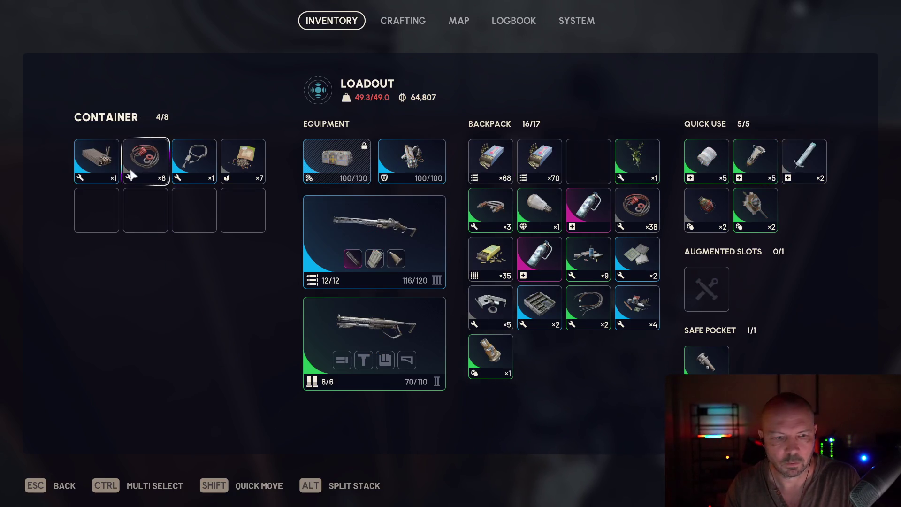
{"action": "key", "text": "Escape"}
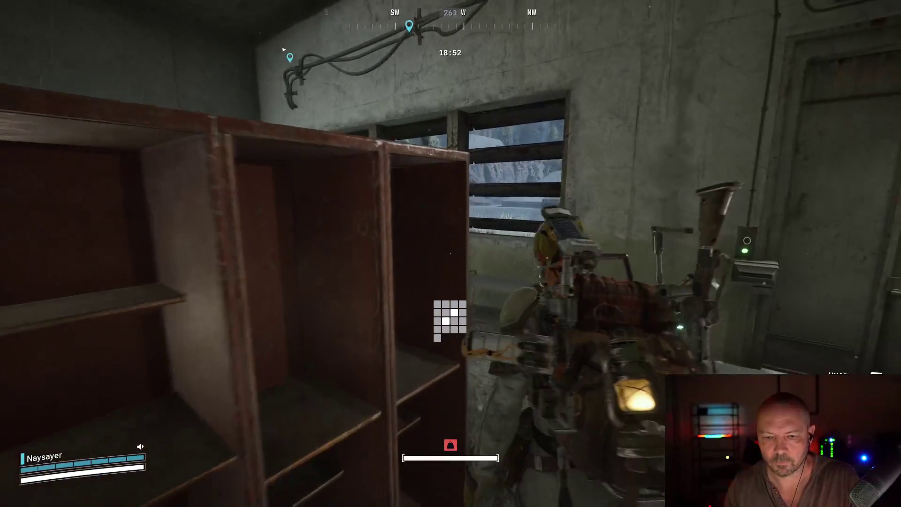
- Exit the room through the door and run out across the dam, briefly checking the loadout
{"action": "key", "text": "w"}
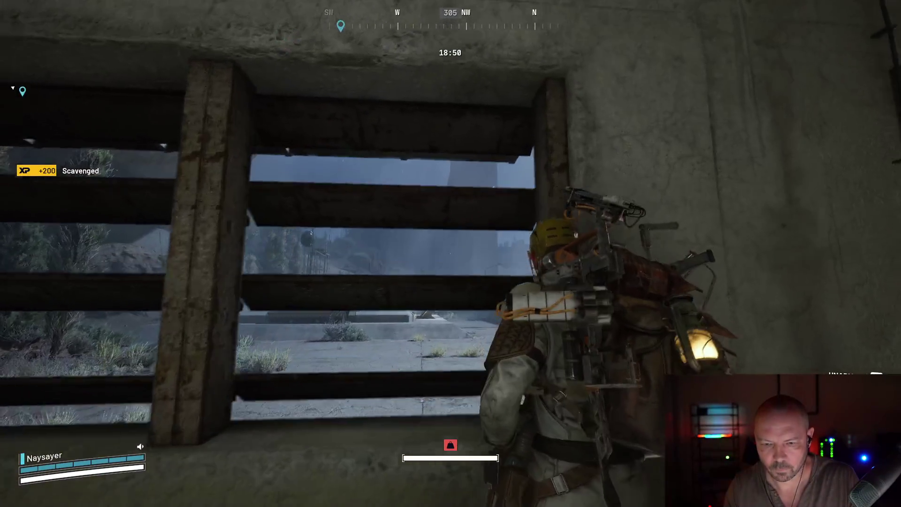
{"action": "key", "text": "e"}
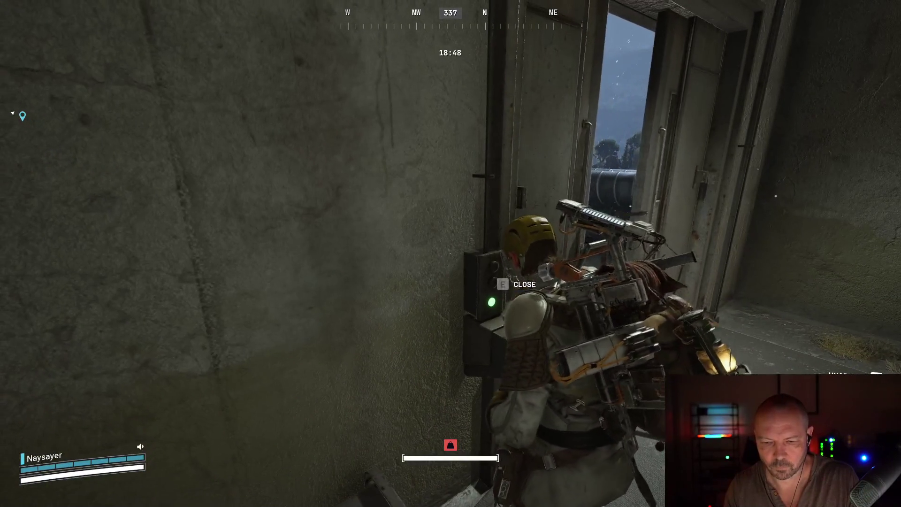
{"action": "key", "text": "w"}
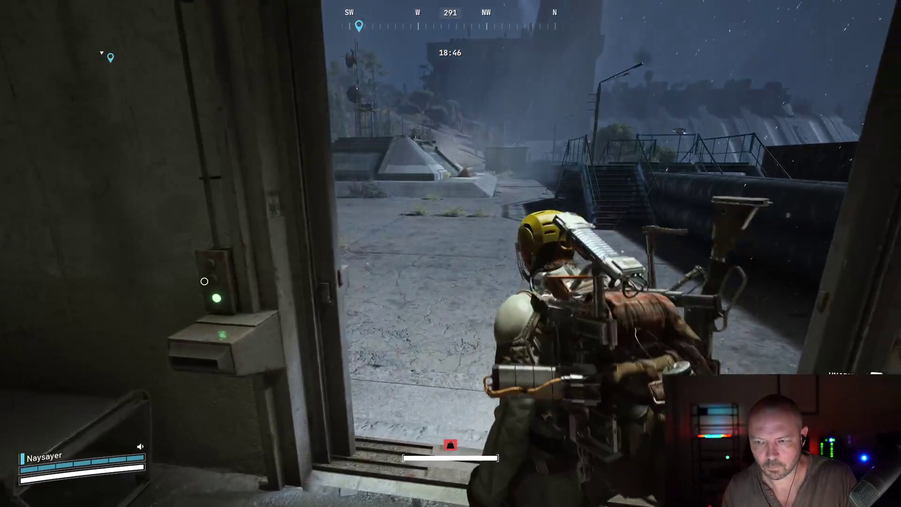
{"action": "key", "text": "w"}
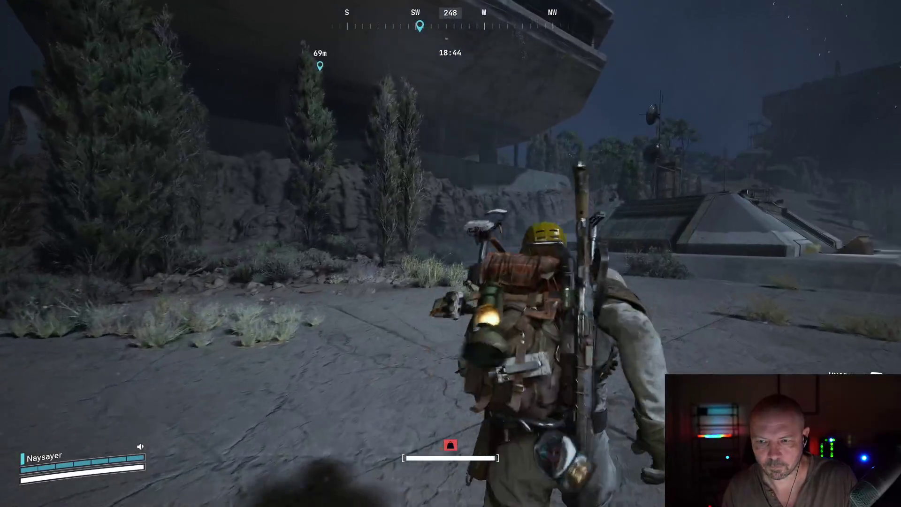
{"action": "key", "text": "w"}
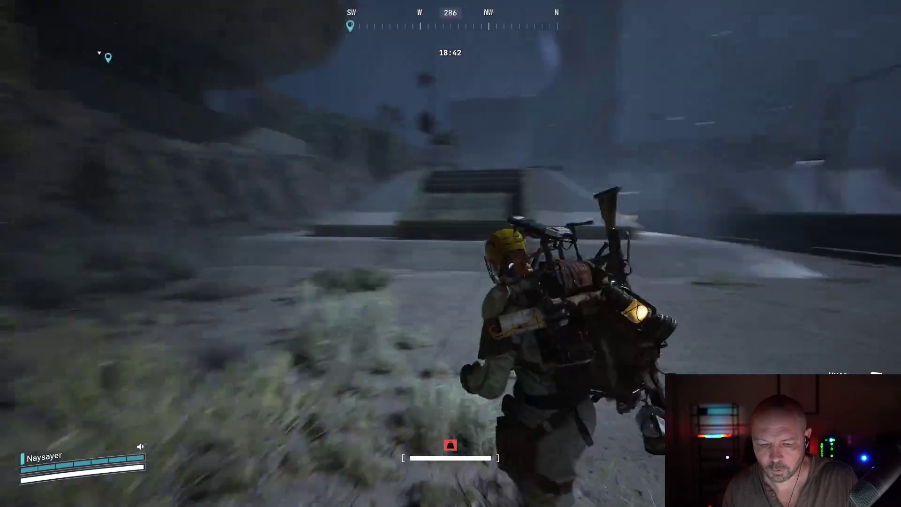
{"action": "key", "text": "w"}
{"action": "key", "text": "Tab"}
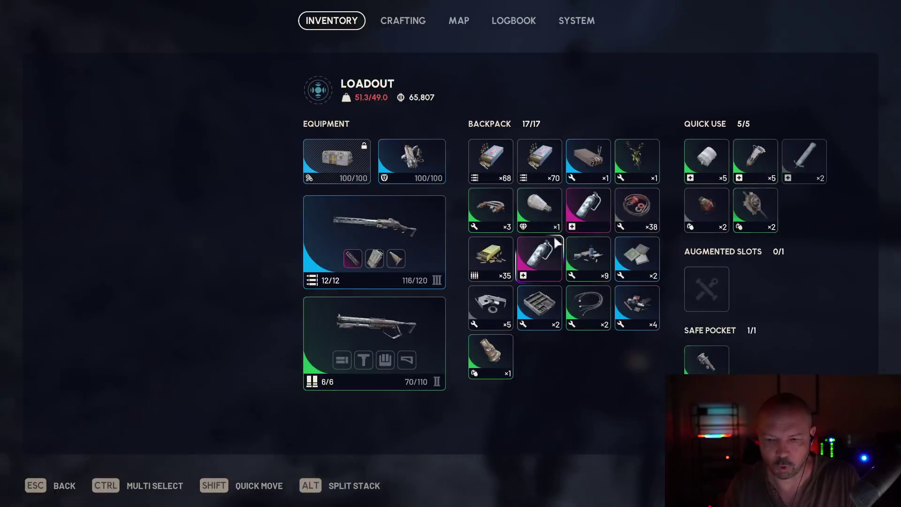
{"action": "key", "text": "Tab"}
{"action": "key", "text": "w"}
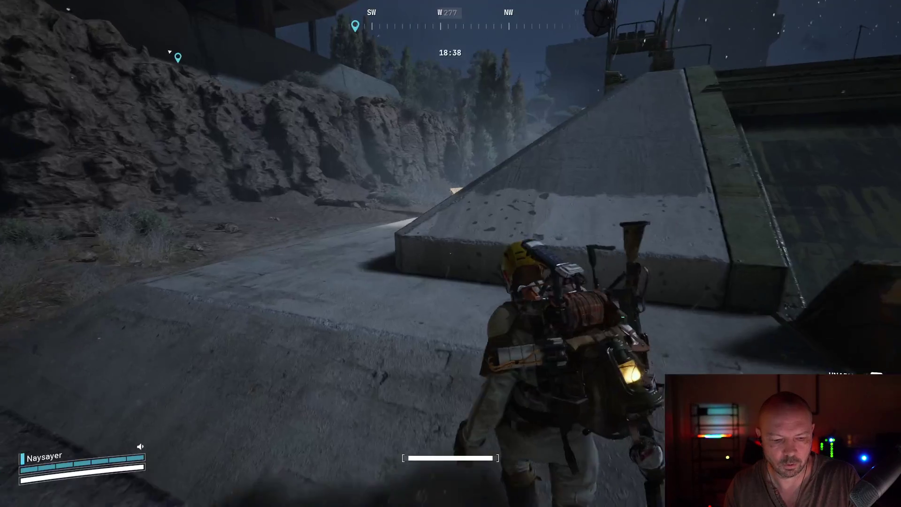
- Run up the ramp and along the structure to the control panel
{"action": "key", "text": "w"}
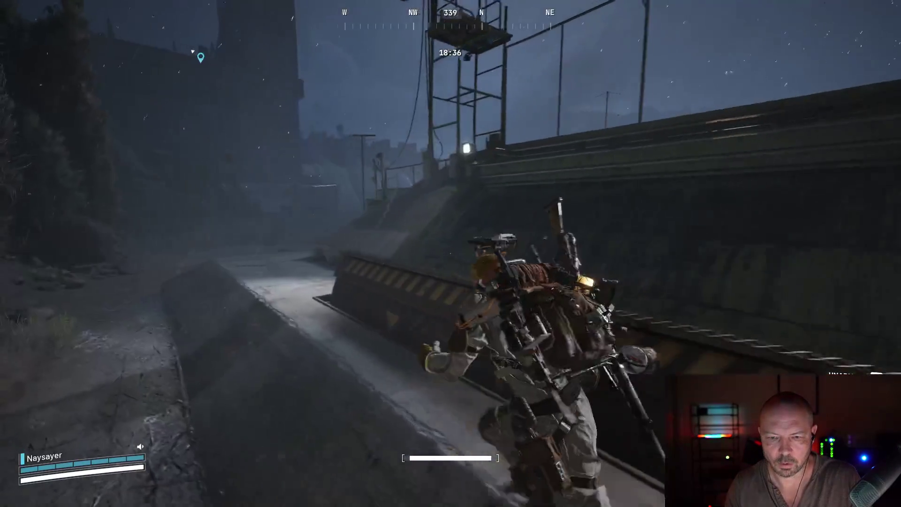
{"action": "key", "text": "w"}
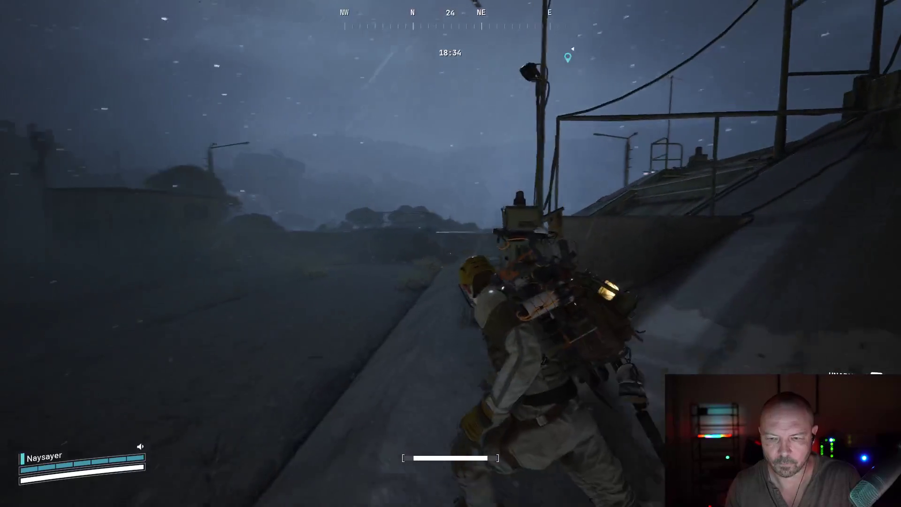
{"action": "key", "text": "w"}
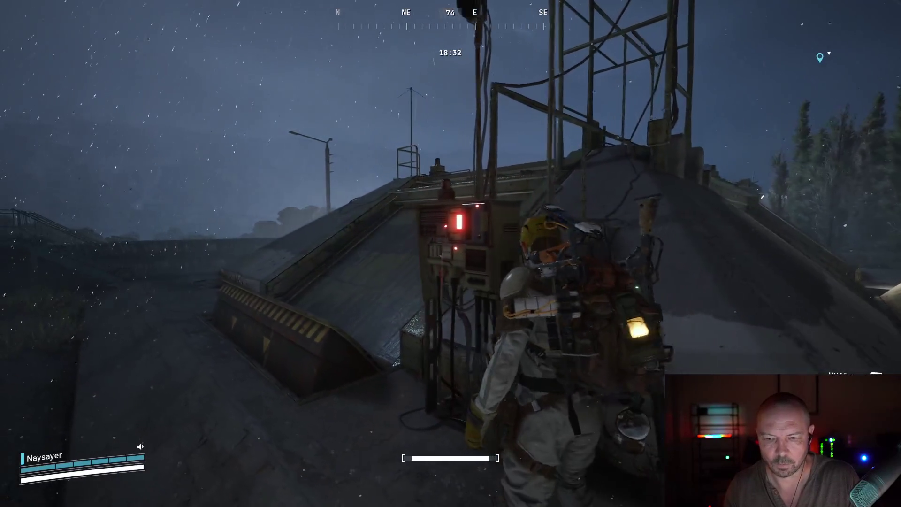
{"action": "key", "text": "w"}
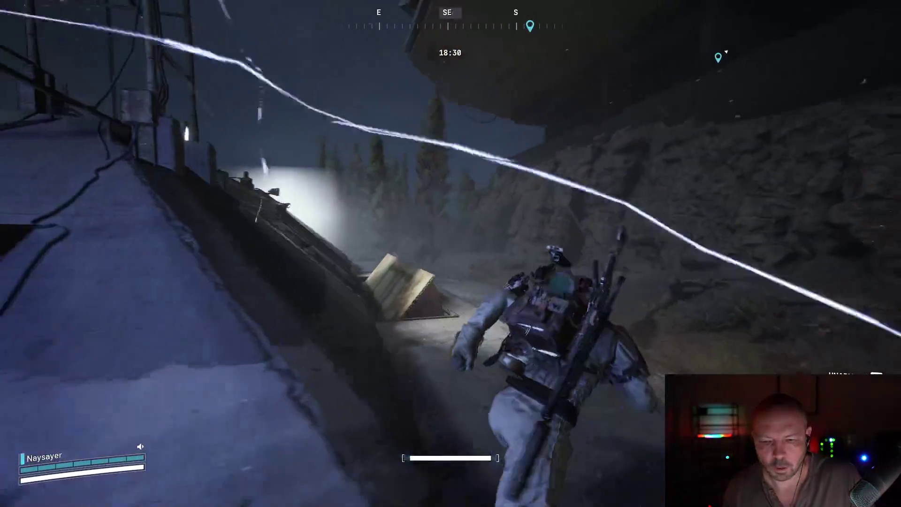
{"action": "key", "text": "w"}
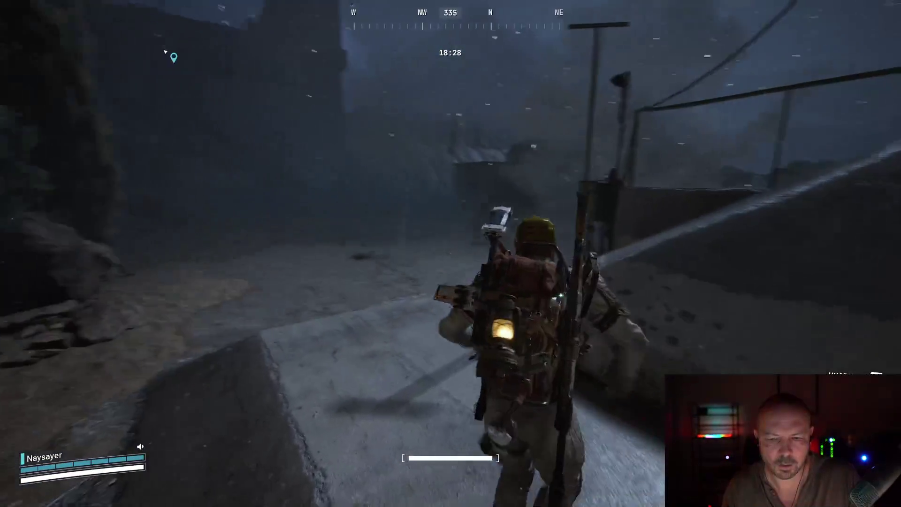
{"action": "key", "text": "w"}
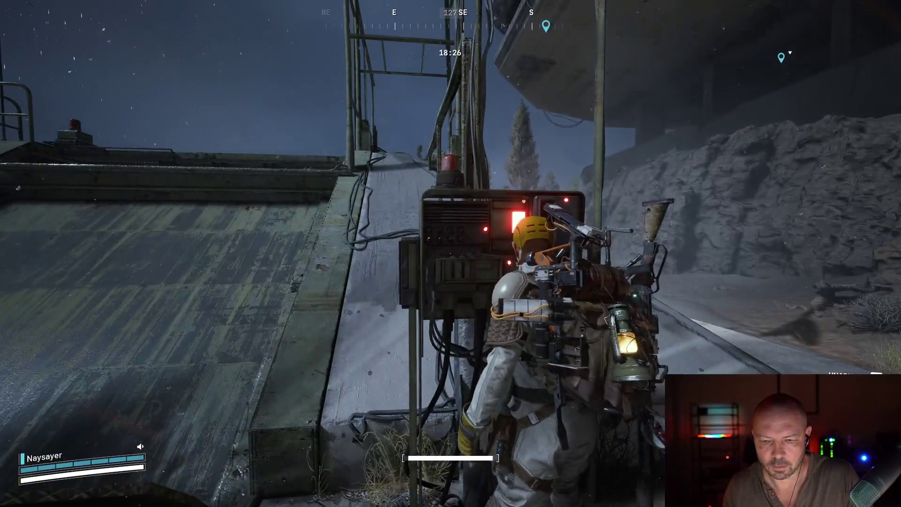
{"action": "key", "text": "w"}
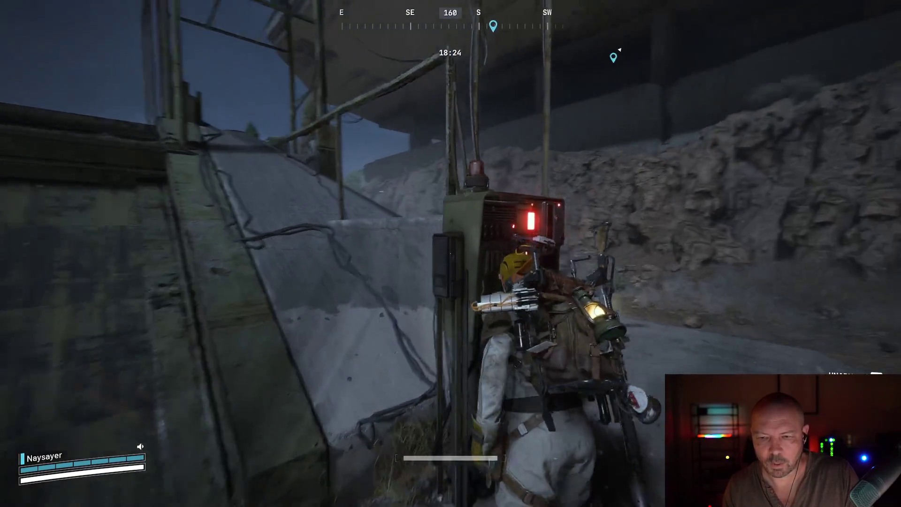
- Climb over the wall, run into the far building and check the map
{"action": "key", "text": "w"}
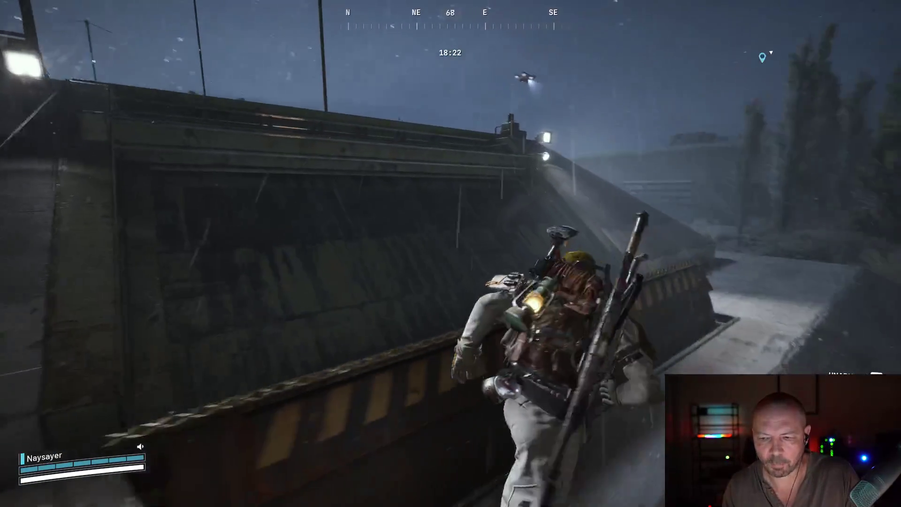
{"action": "key", "text": "w"}
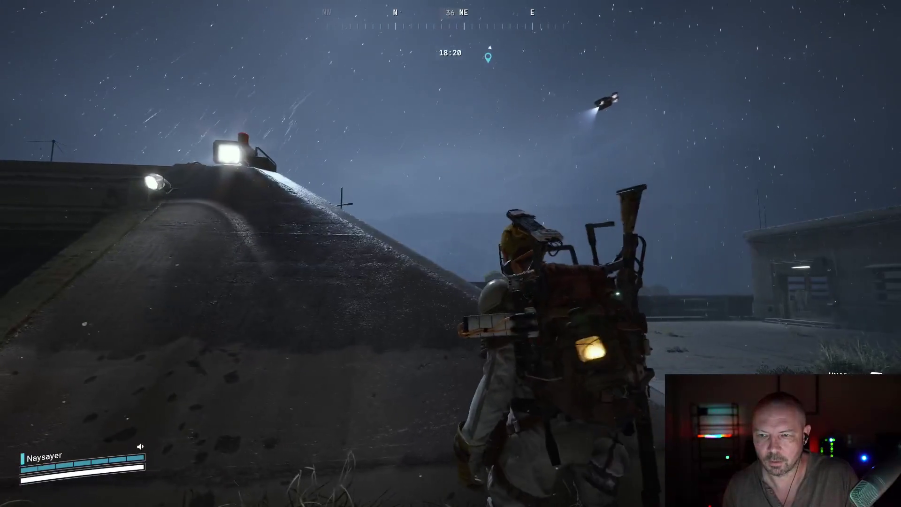
{"action": "key", "text": "w"}
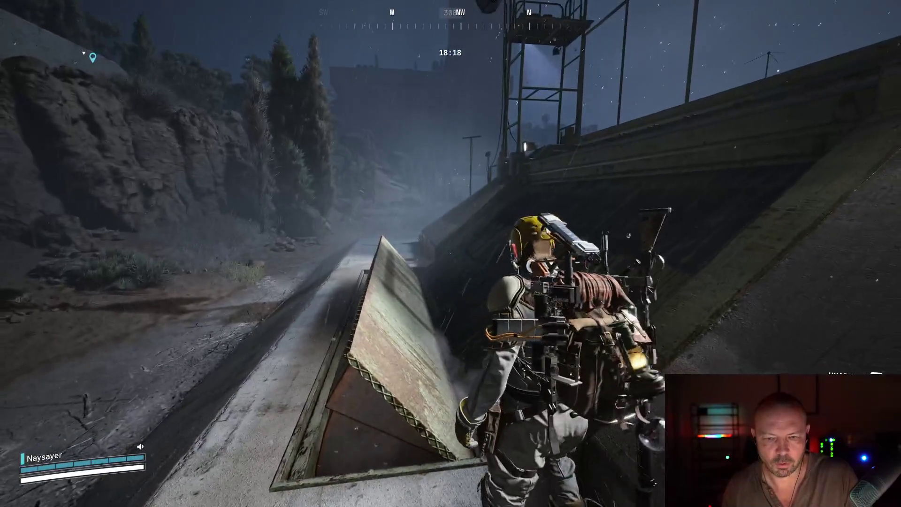
{"action": "key", "text": "w"}
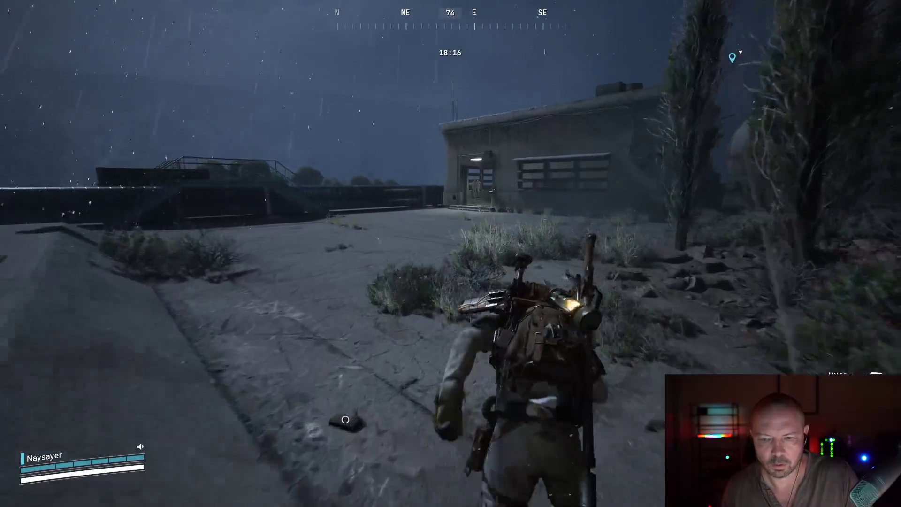
{"action": "key", "text": "w"}
{"action": "key", "text": "w"}
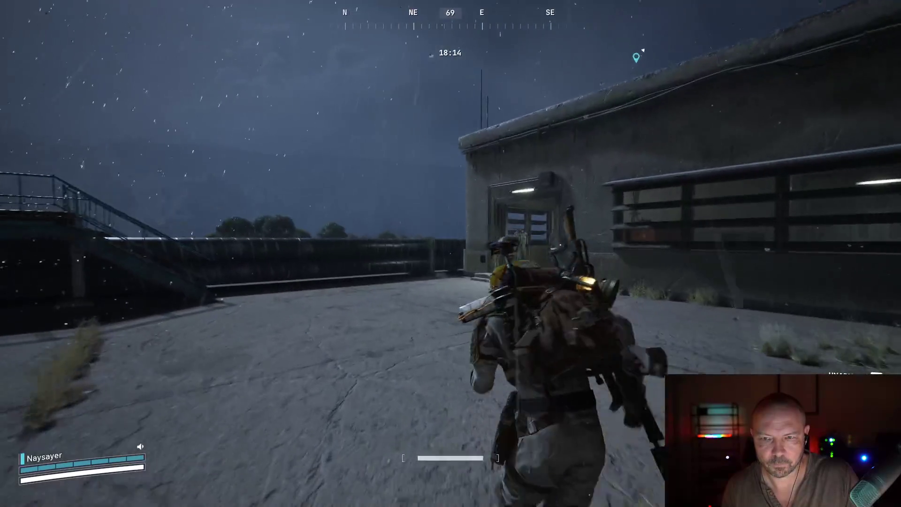
{"action": "key", "text": "w"}
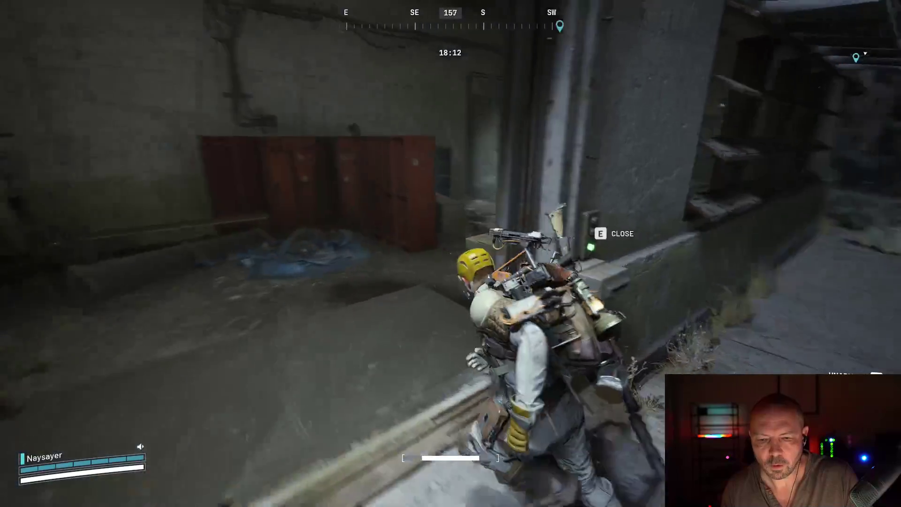
{"action": "key", "text": "m"}
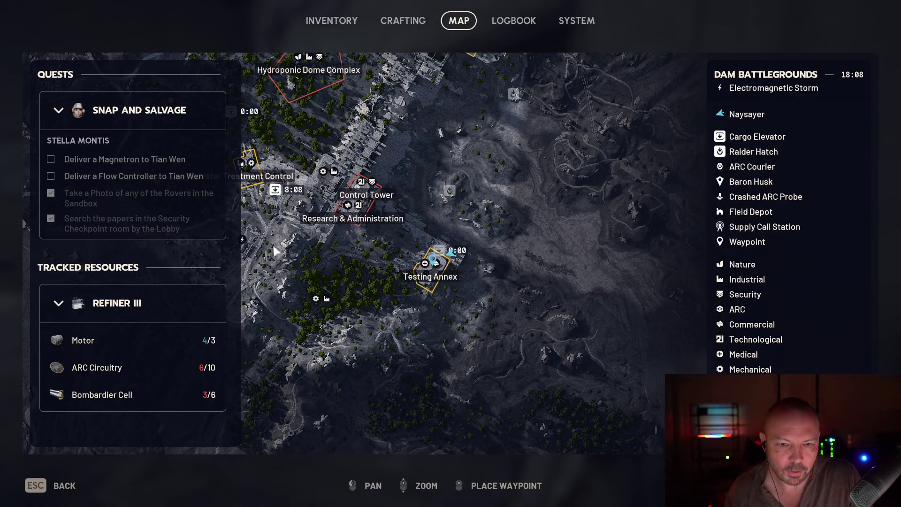
- Head toward the Water Treatment Elevator, down through the bushes onto the rocky slope
{"action": "key", "text": "Escape"}
{"action": "key", "text": "w"}
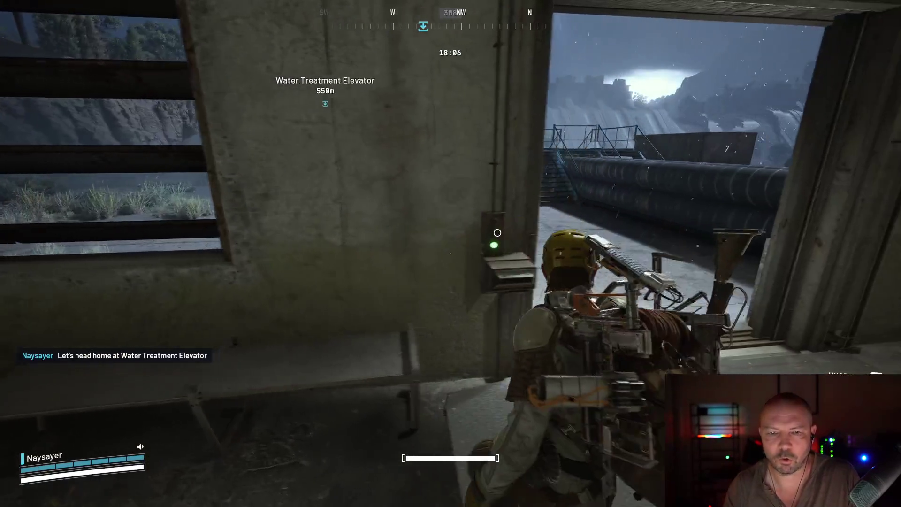
{"action": "key", "text": "w"}
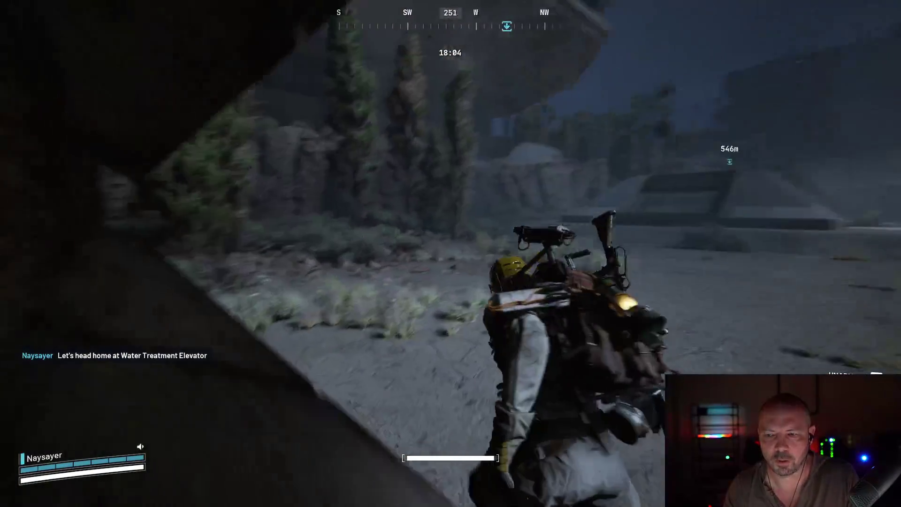
{"action": "key", "text": "w"}
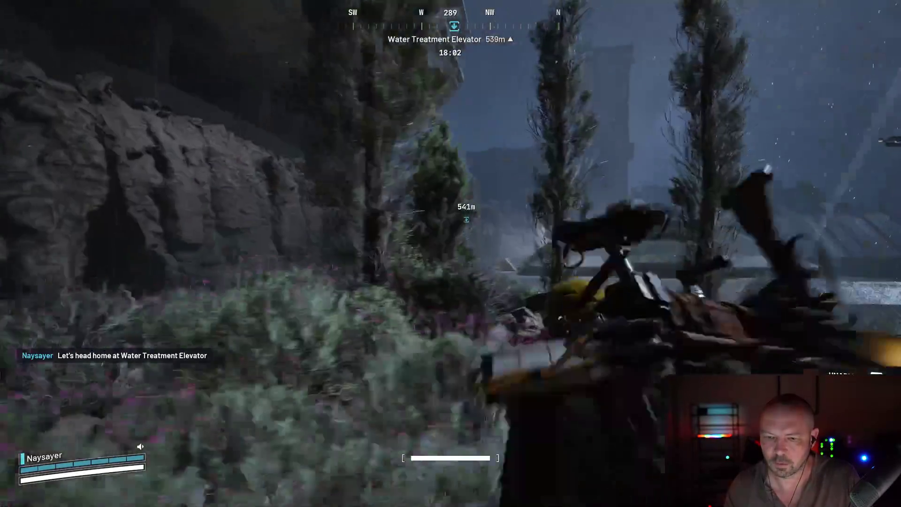
{"action": "key", "text": "w"}
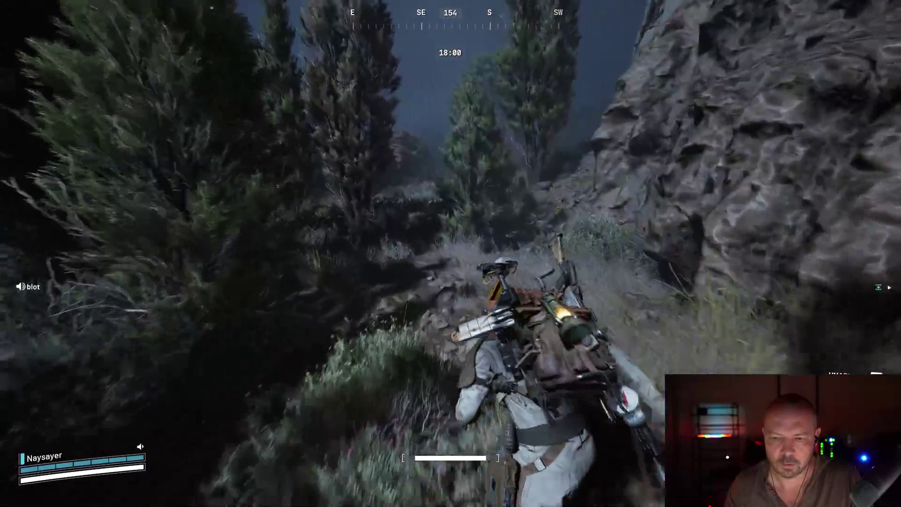
{"action": "key", "text": "w"}
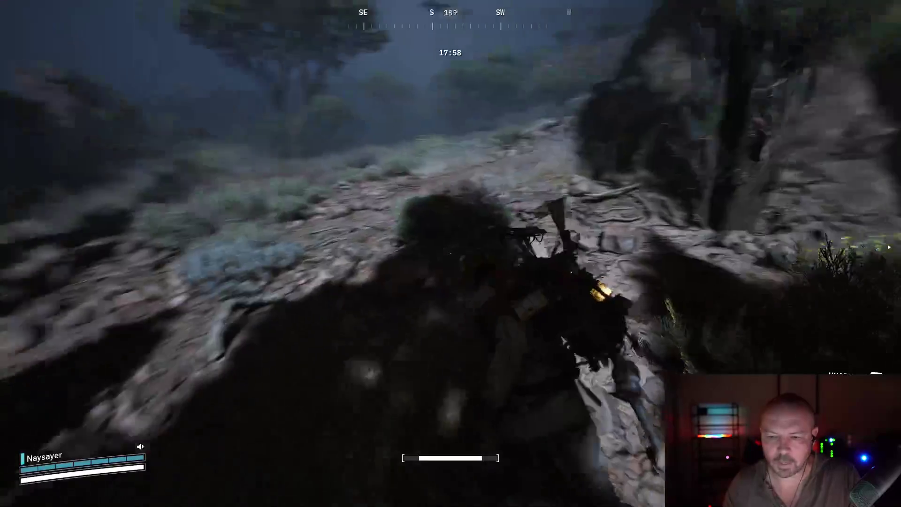
{"action": "key", "text": "w"}
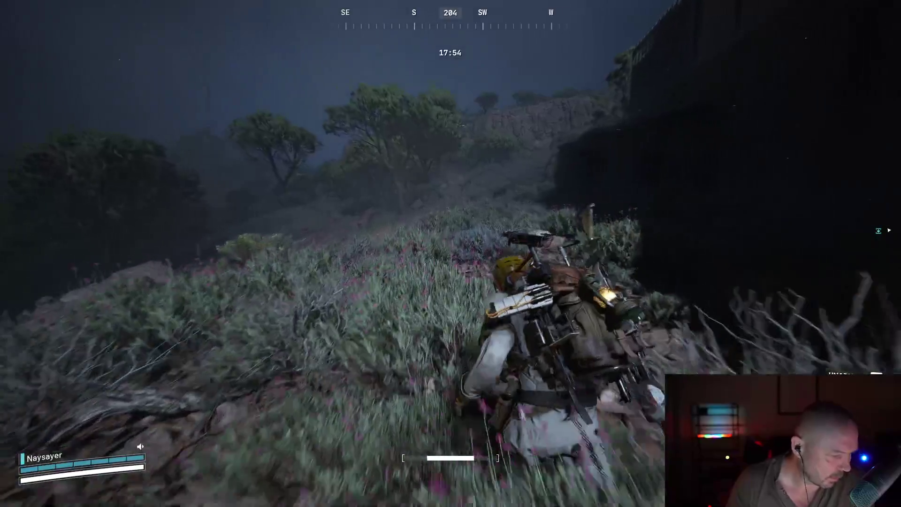
- Climb the slope along the fortress wall and vault the railing onto the Testing Annex rooftop
{"action": "key", "text": "w"}
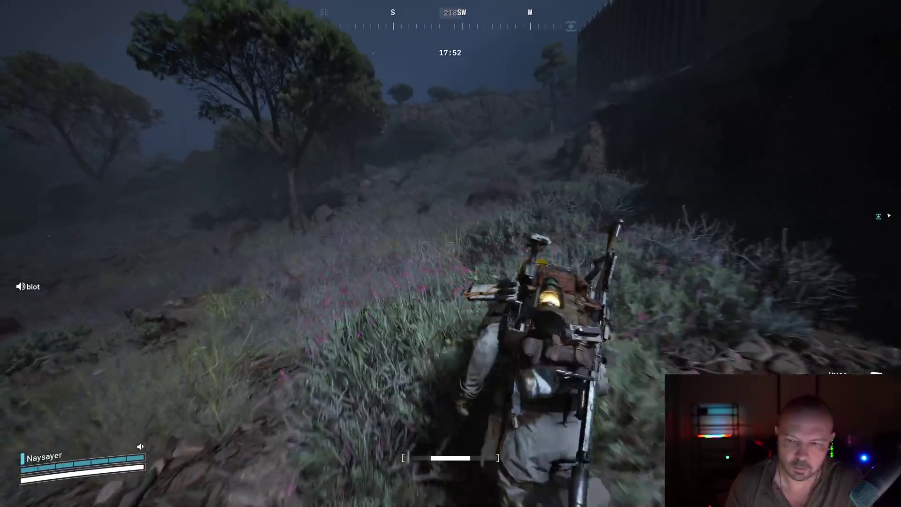
{"action": "key", "text": "w"}
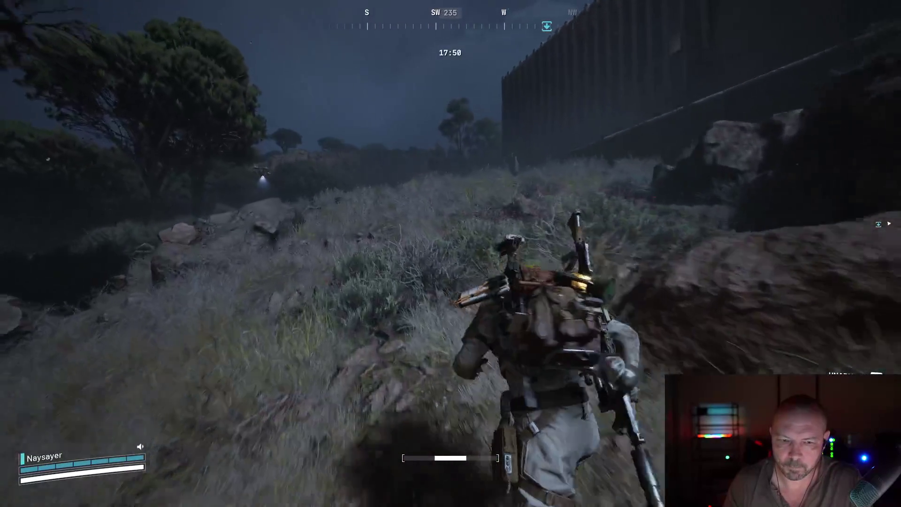
{"action": "key", "text": "w"}
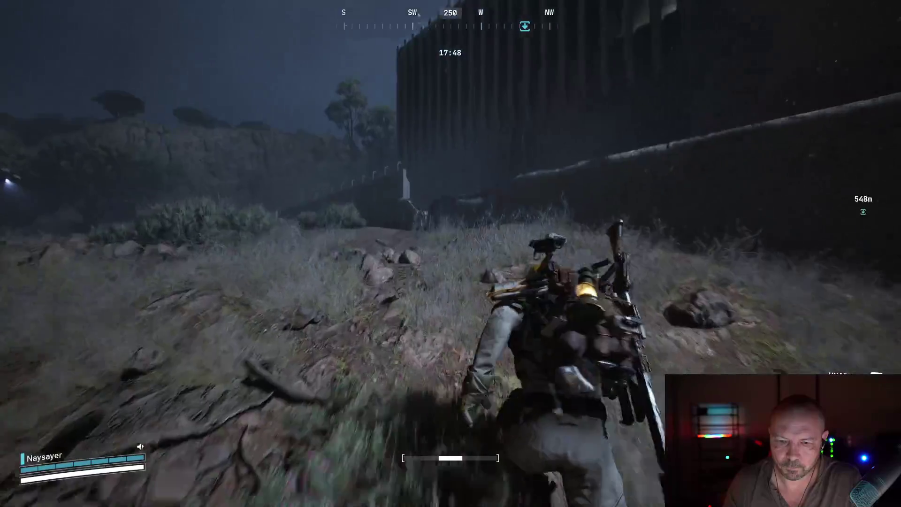
{"action": "key", "text": "w"}
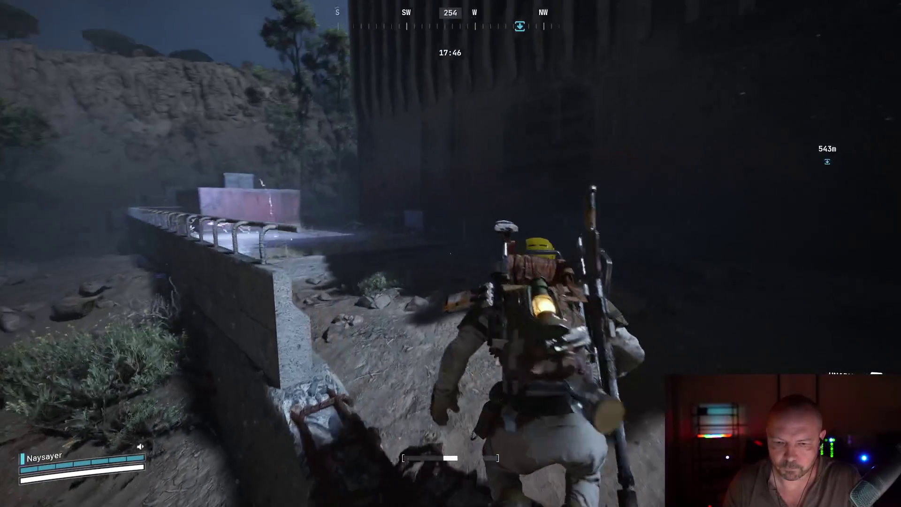
{"action": "key", "text": "w"}
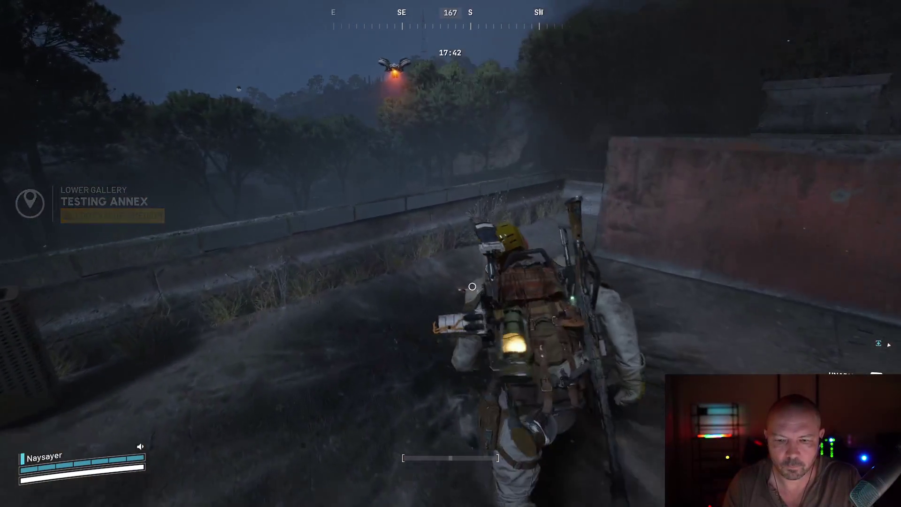
{"action": "key", "text": "w"}
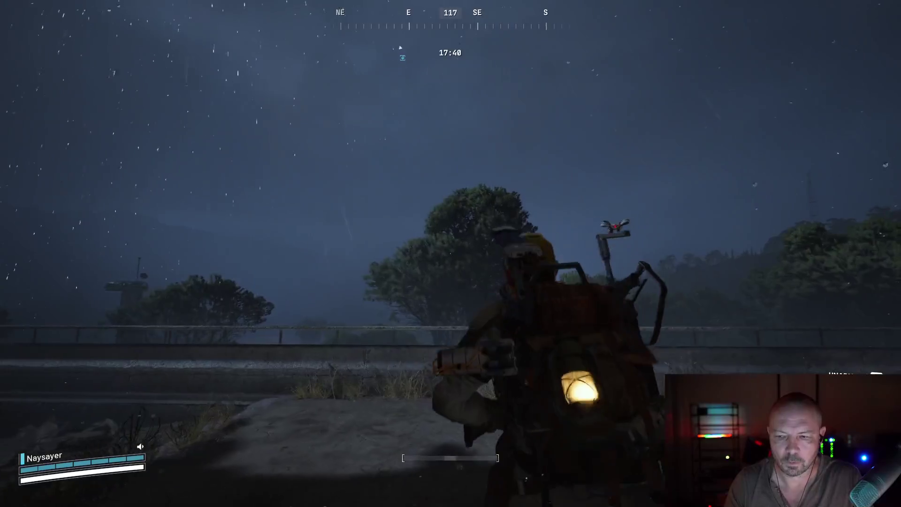
- Fire at the ARC drone overhead until it is destroyed, then reload and move along the wall
{"action": "left_click", "coordinate": [451, 253]}
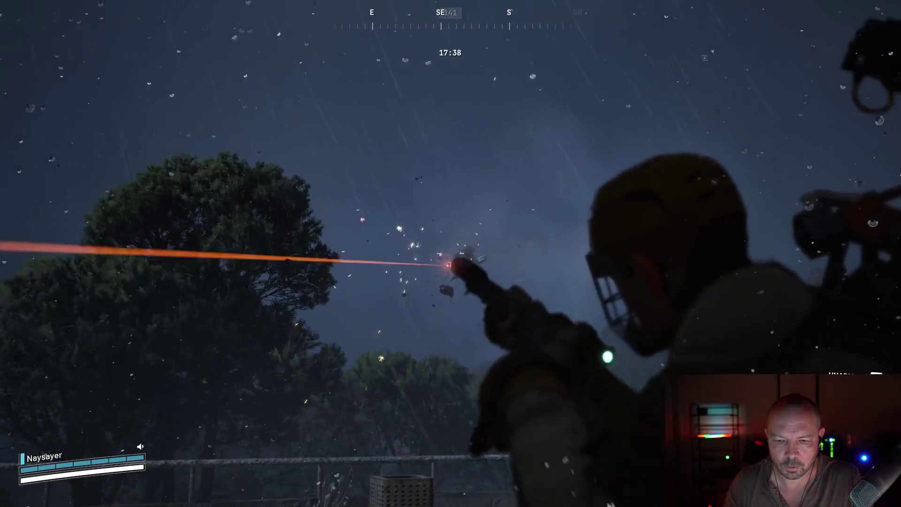
{"action": "left_click", "coordinate": [450, 253]}
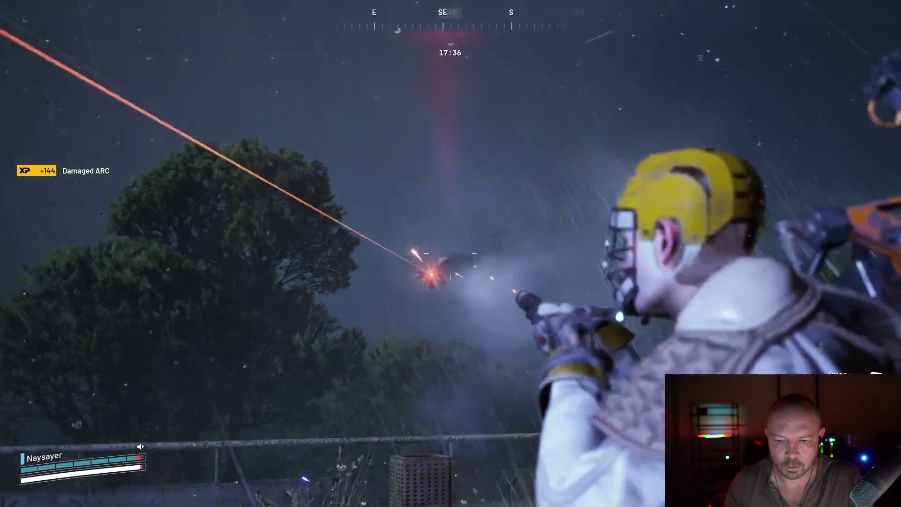
{"action": "key", "text": "r"}
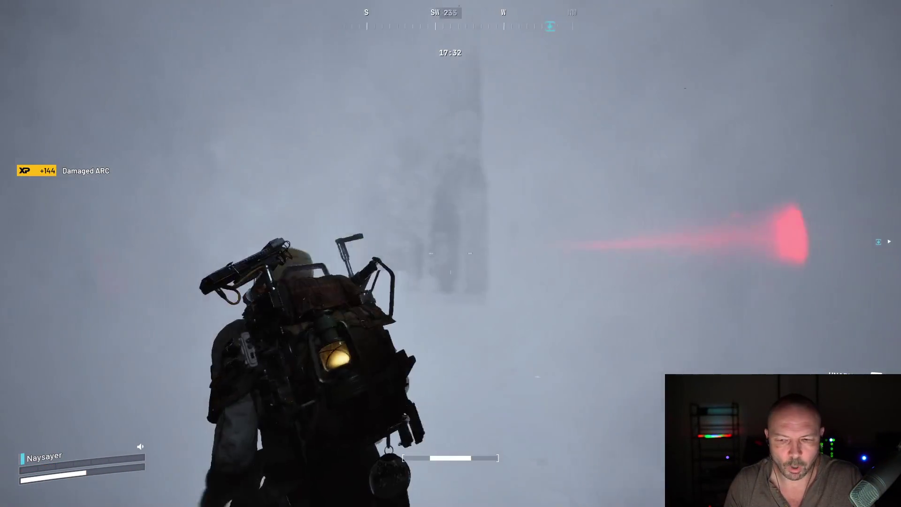
{"action": "key", "text": "w"}
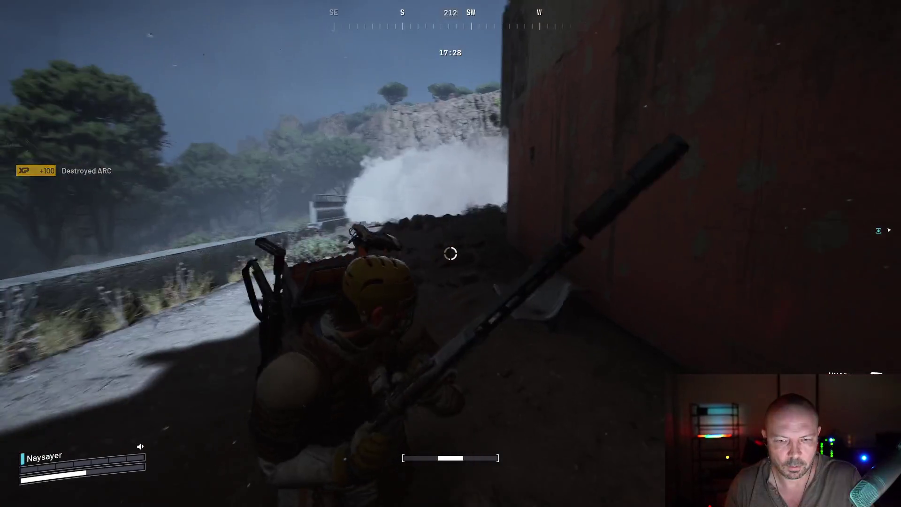
{"action": "key", "text": "q"}
{"action": "key", "text": "q"}
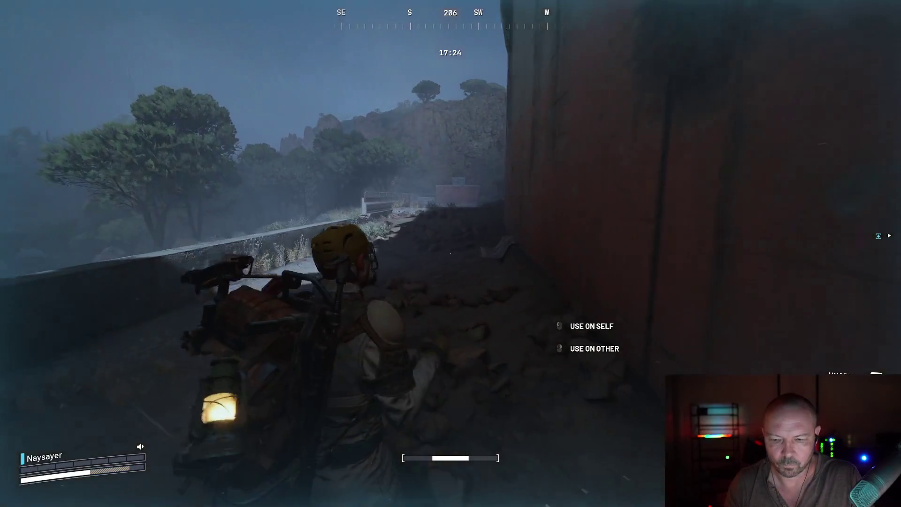
- Use the shield recharger on your own shield, then cross the rooftop to the ivy-covered wall
{"action": "key", "text": "q"}
{"action": "key", "text": "q"}
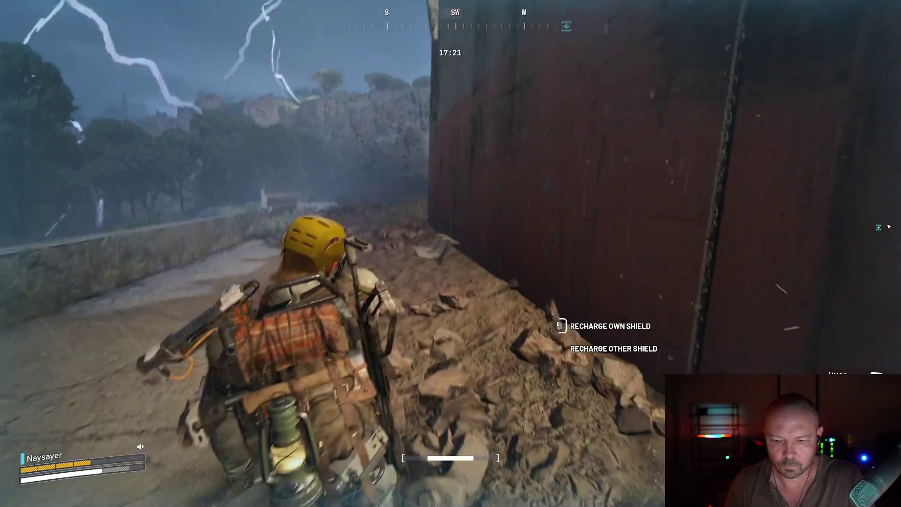
{"action": "left_click", "coordinate": [451, 254]}
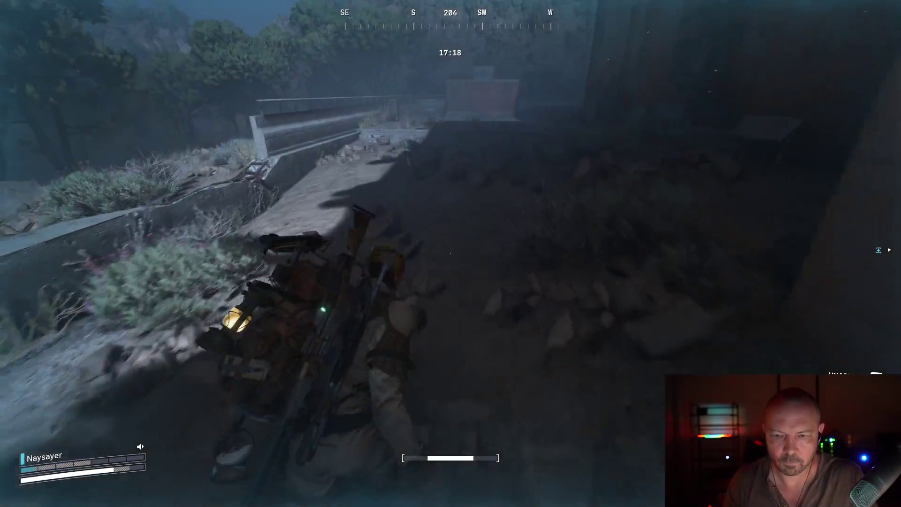
{"action": "key", "text": "w"}
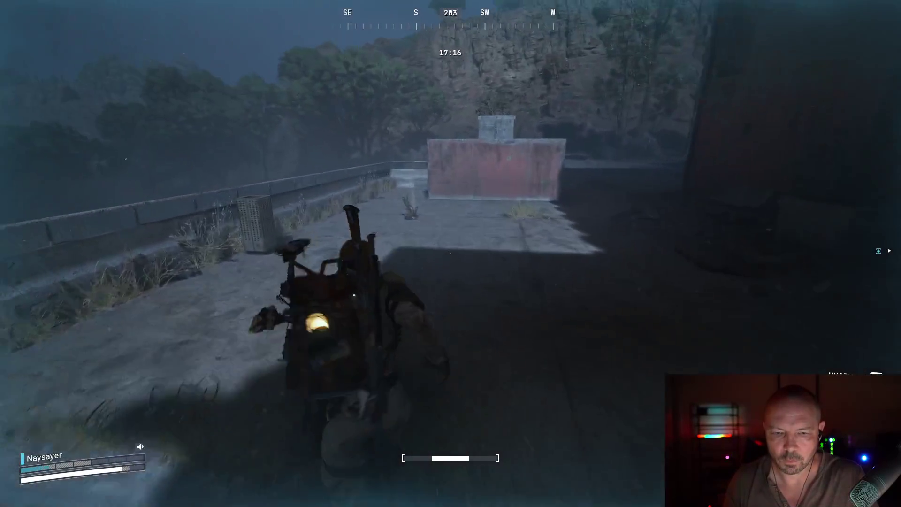
{"action": "key", "text": "w"}
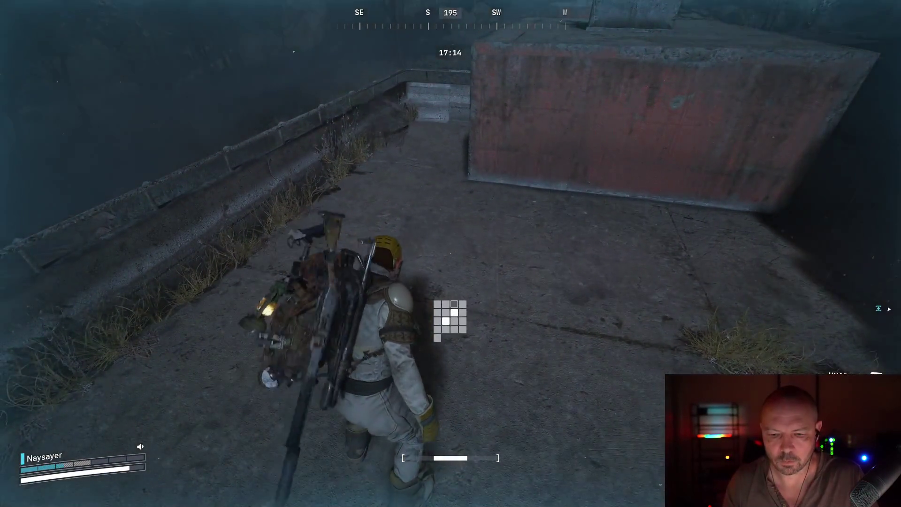
{"action": "key", "text": "w"}
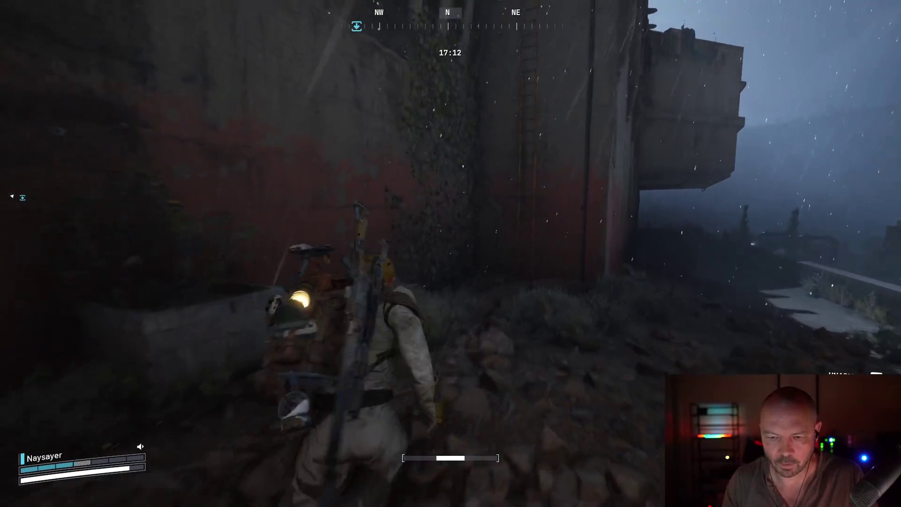
{"action": "key", "text": "w"}
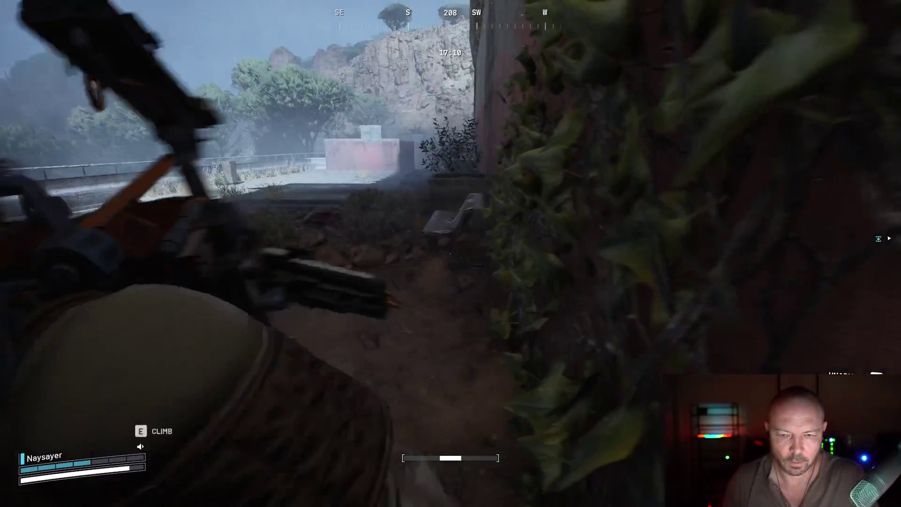
- Move one backpack item to a different slot, then ready the shield recharger from quick use
{"action": "key", "text": "Tab"}
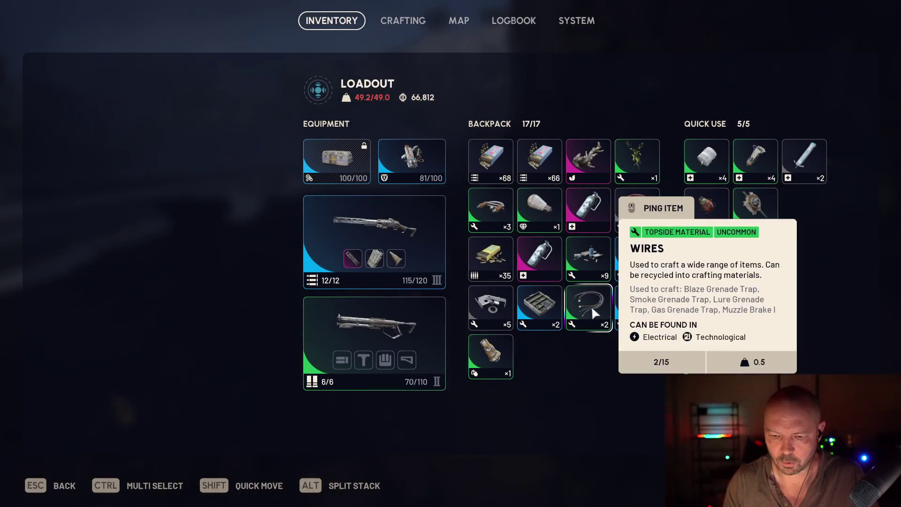
{"action": "left_click_drag", "start_coordinate": [588, 160], "coordinate": [685, 277]}
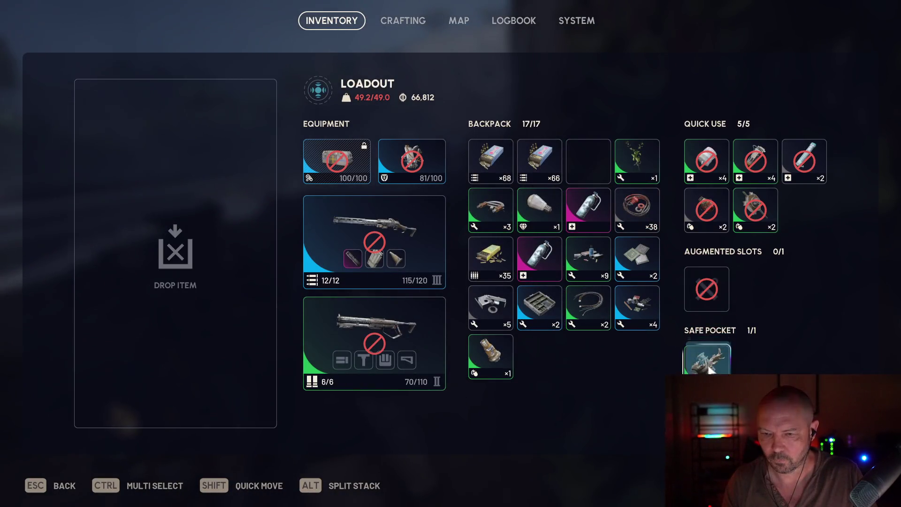
{"action": "key", "text": "Tab"}
{"action": "key", "text": "q"}
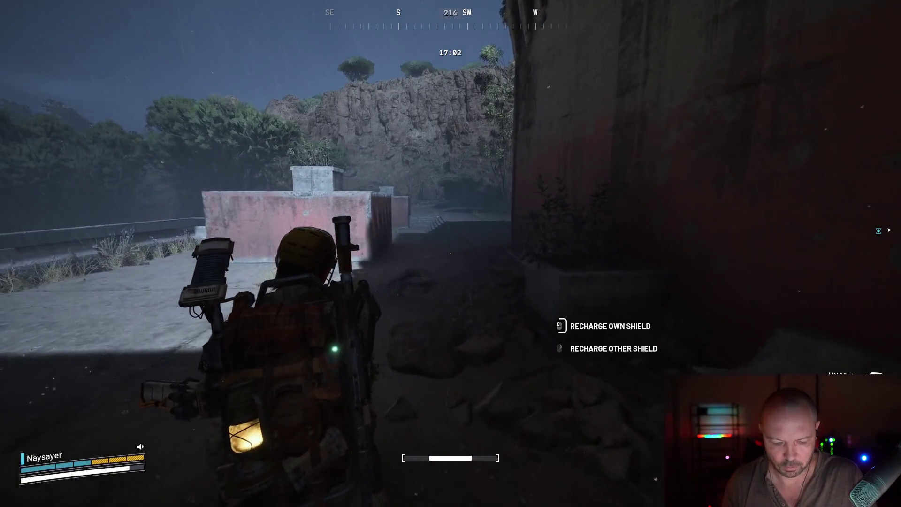
- Recharge your shield, ready the Adrenaline Shot, and run toward the Water Treatment Elevator waypoint
{"action": "left_click", "coordinate": [451, 253]}
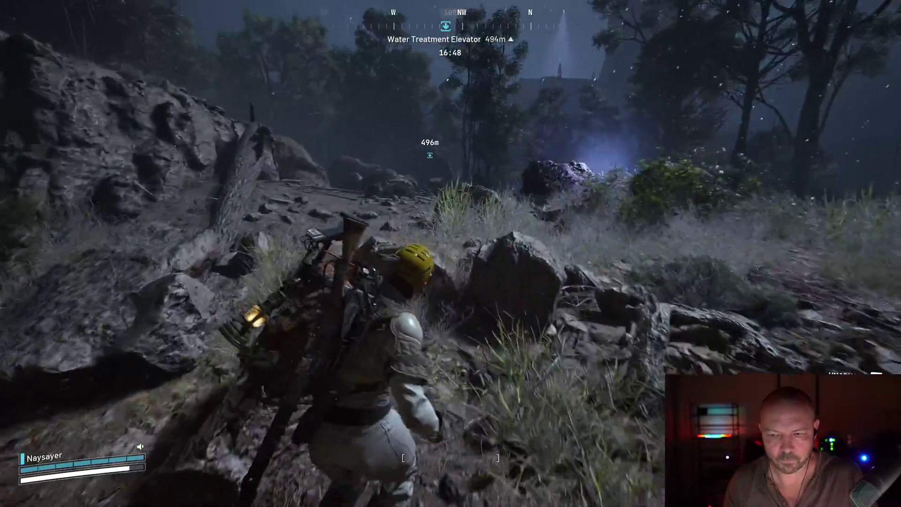
{"action": "key", "text": "5"}
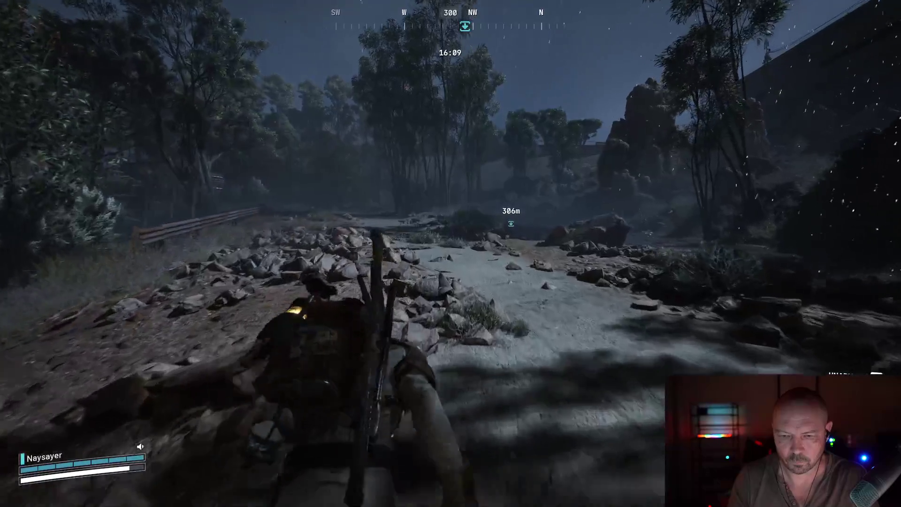
{"action": "key", "text": "w"}
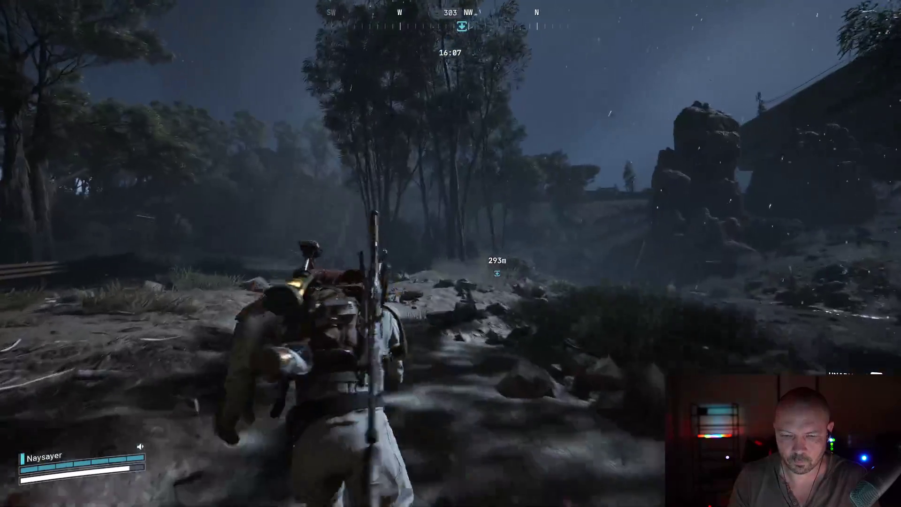
{"action": "key", "text": "w"}
{"action": "key", "text": "w"}
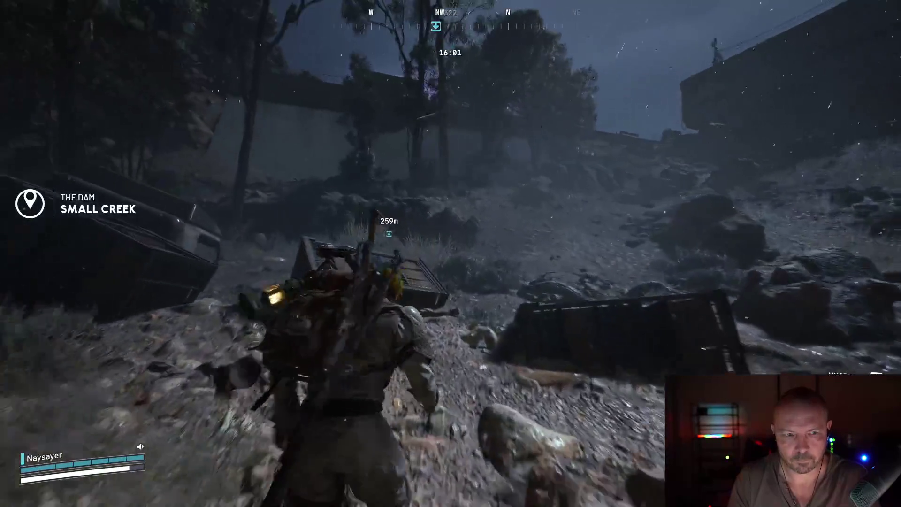
- Run up the rocky, grassy slope through the brush toward the fortress
{"action": "key", "text": "w"}
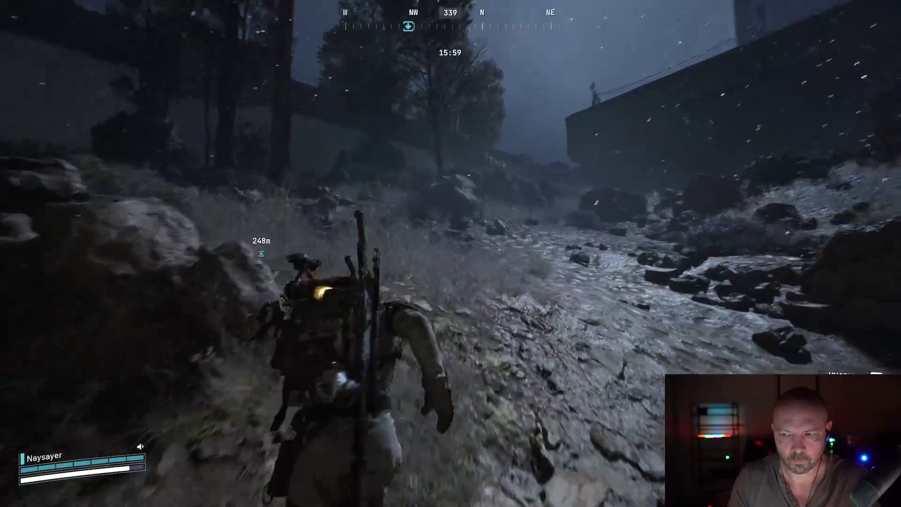
{"action": "key", "text": "w"}
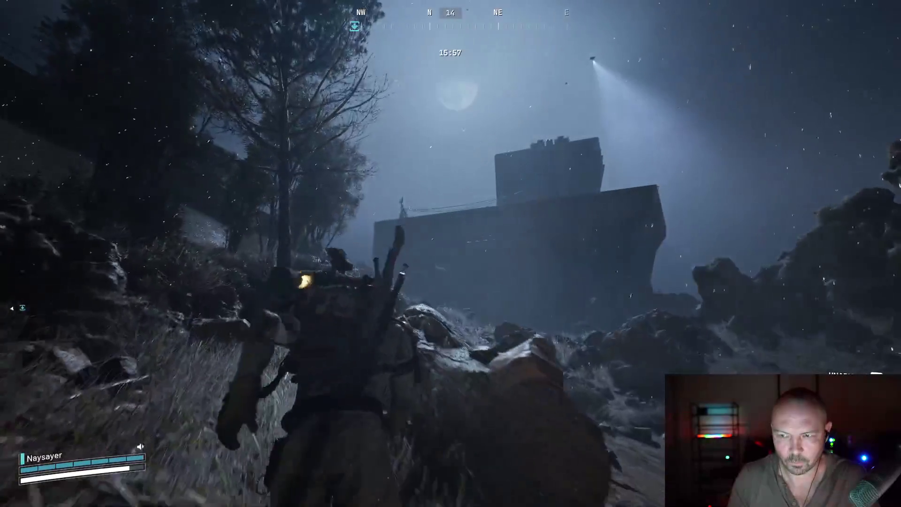
{"action": "key", "text": "w"}
{"action": "key", "text": "w"}
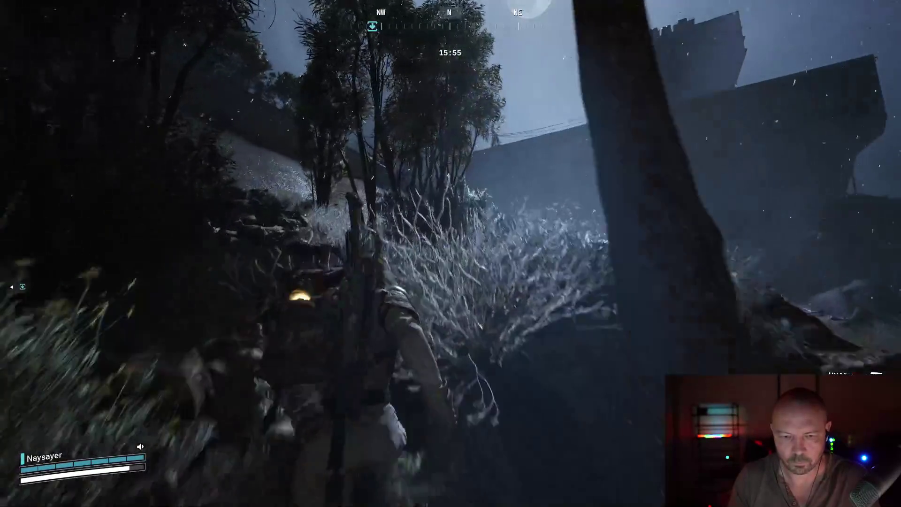
{"action": "key", "text": "w"}
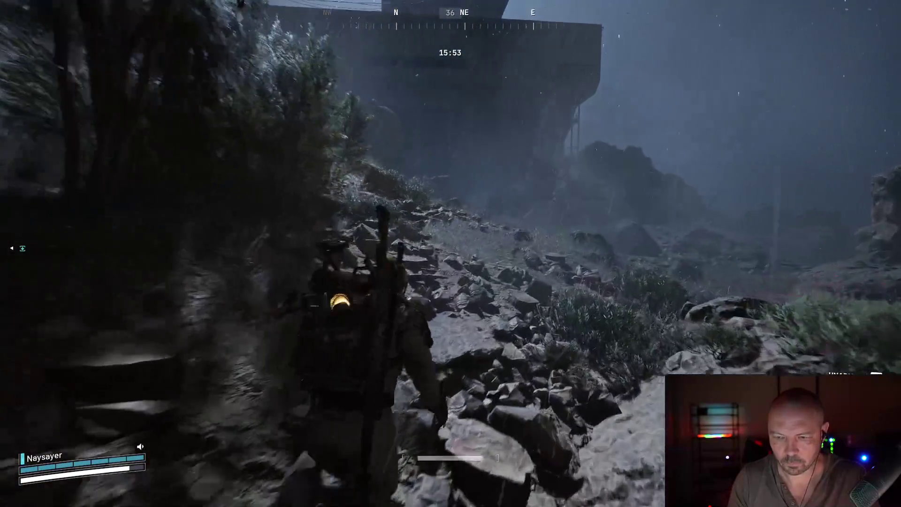
{"action": "key", "text": "w"}
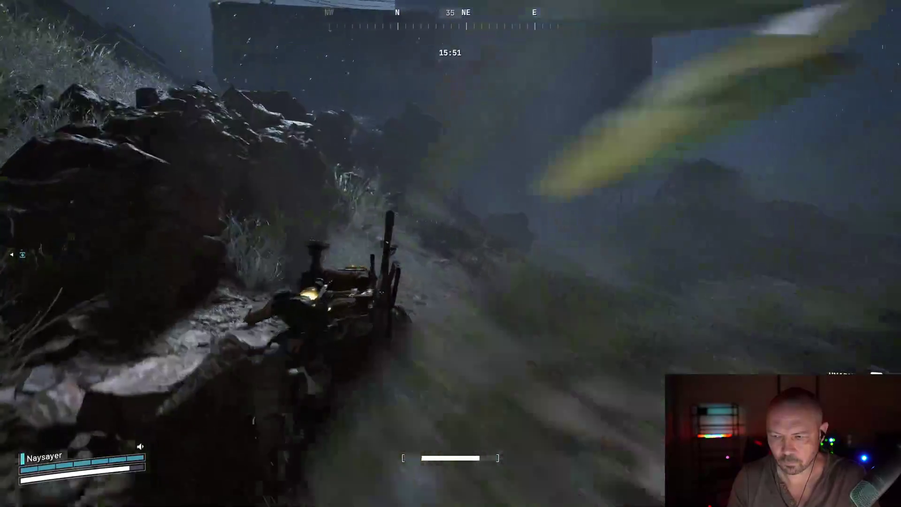
{"action": "key", "text": "w"}
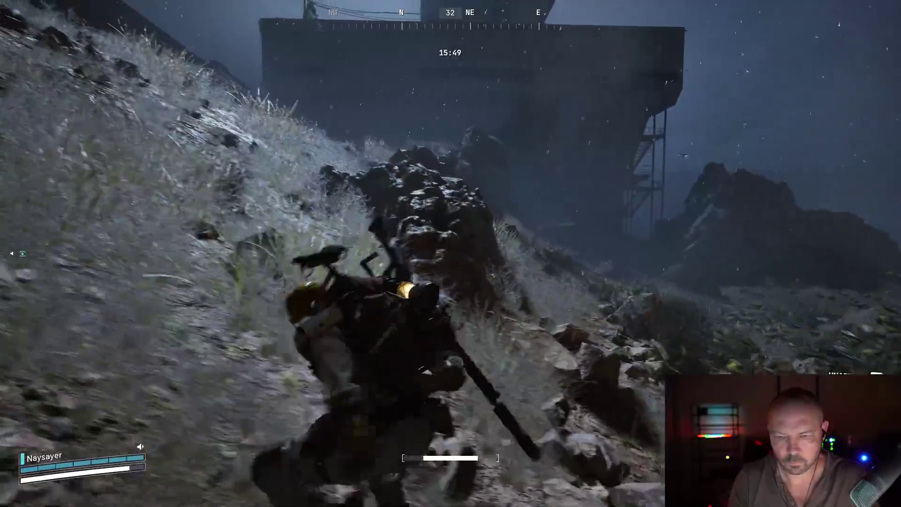
{"action": "key", "text": "w"}
{"action": "key", "text": "w"}
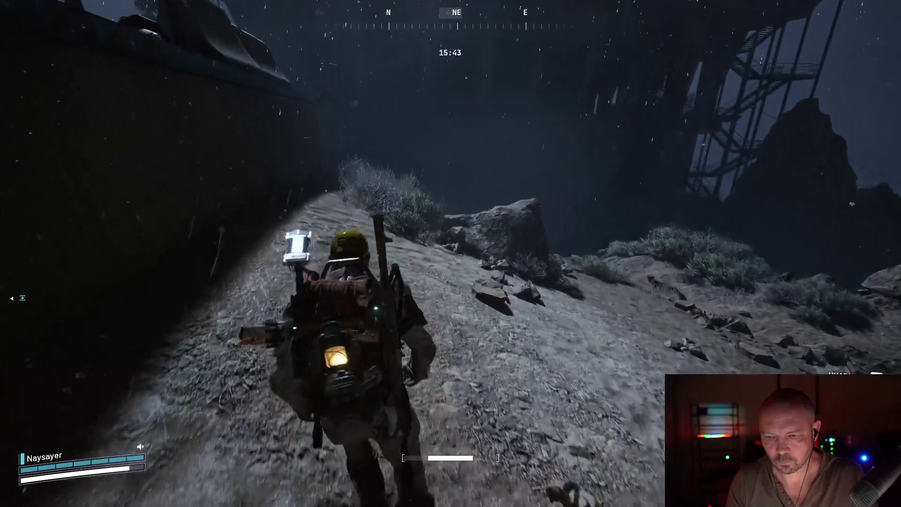
- Climb the concrete wall and run along the path past the generator toward the marker
{"action": "key", "text": "w"}
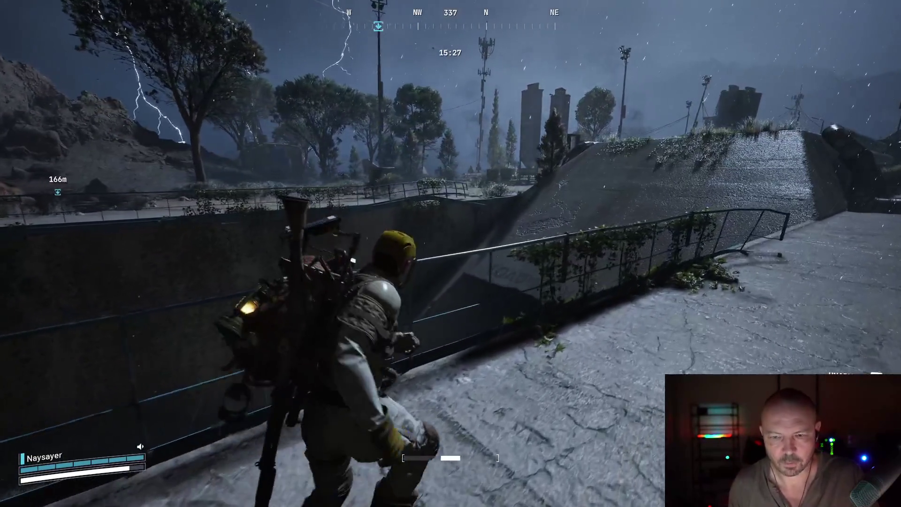
{"action": "key", "text": "w"}
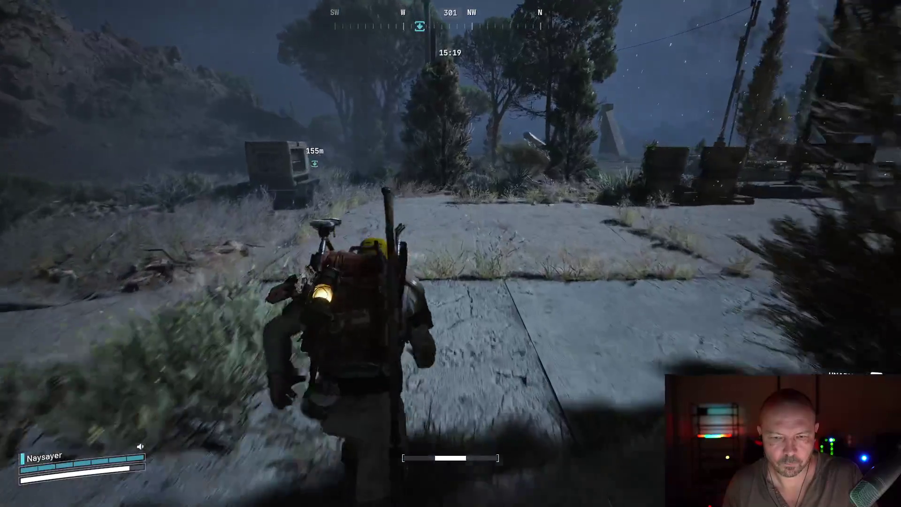
{"action": "key", "text": "w"}
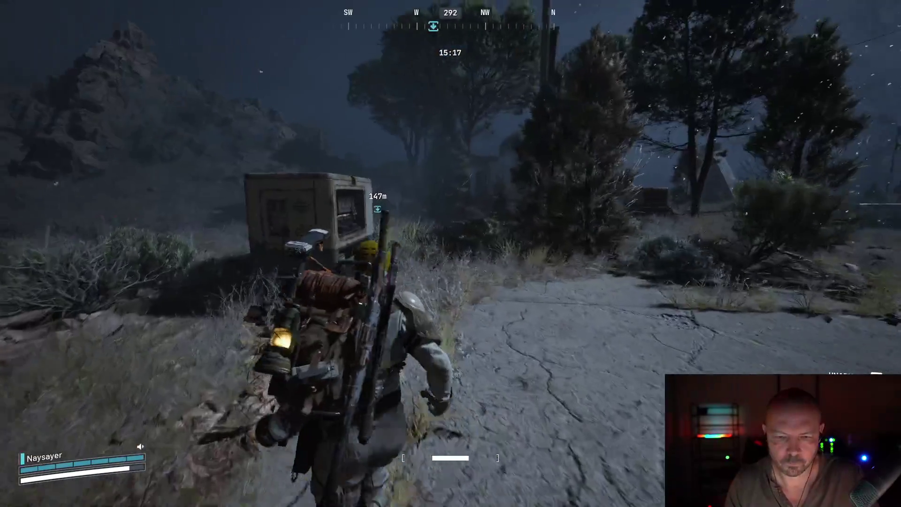
{"action": "key", "text": "w"}
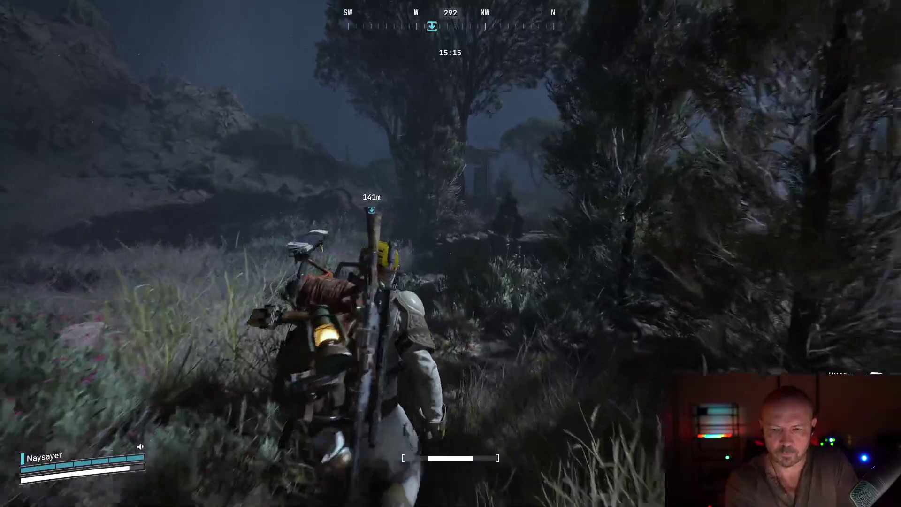
{"action": "key", "text": "w"}
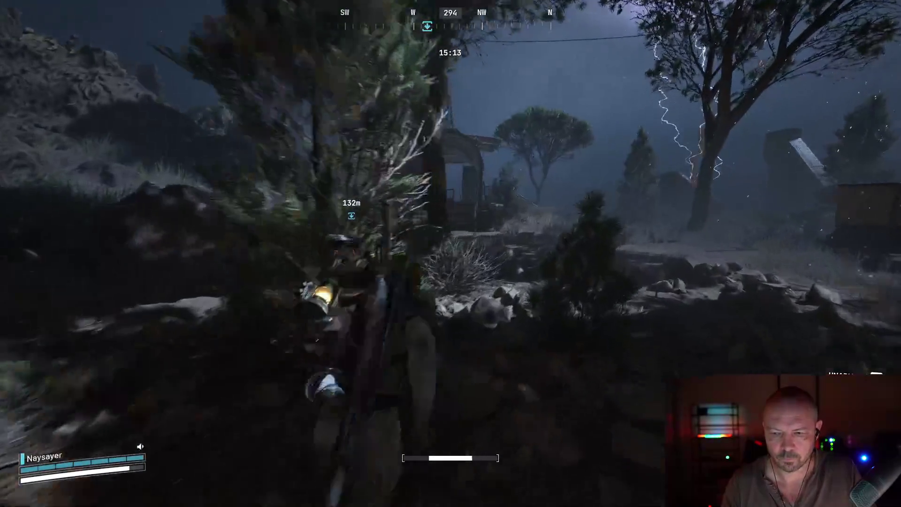
{"action": "key", "text": "w"}
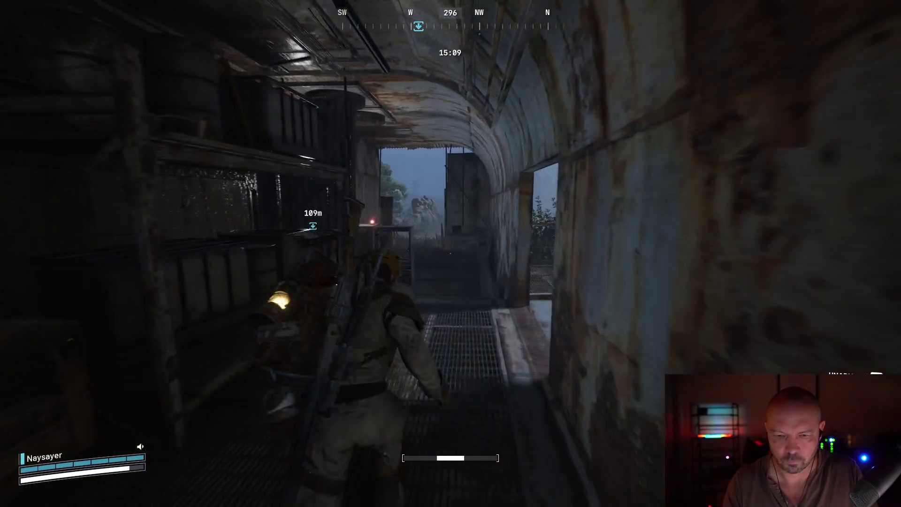
- Go through the tunnel, cross the rocky slope and descend through the trees
{"action": "key", "text": "w"}
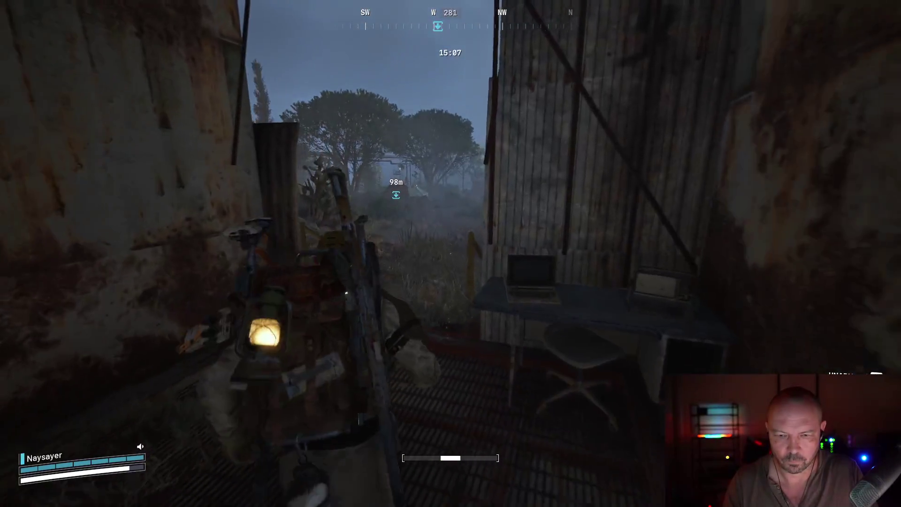
{"action": "mouse_move", "coordinate": [450, 253]}
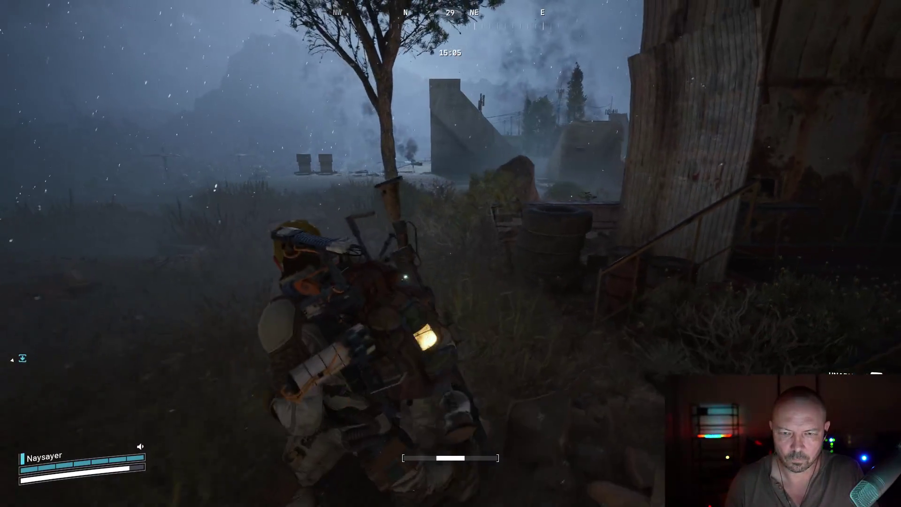
{"action": "key", "text": "w"}
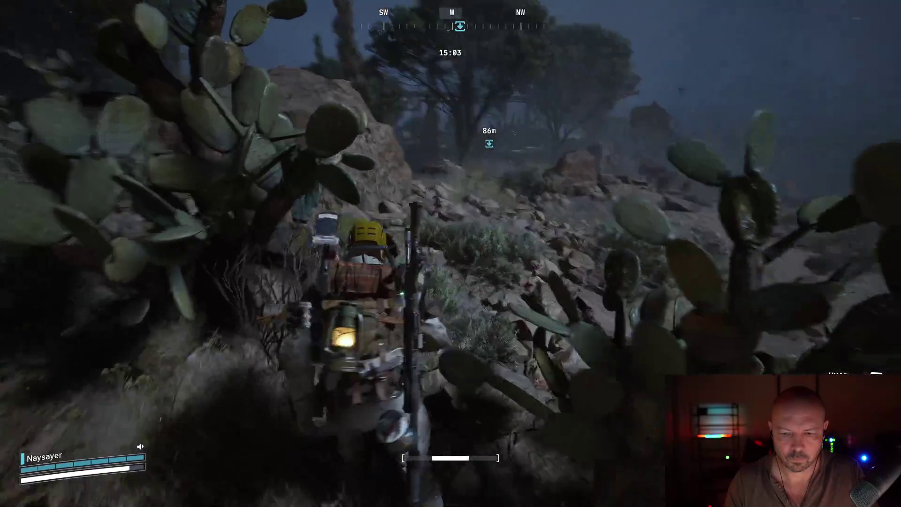
{"action": "key", "text": "w"}
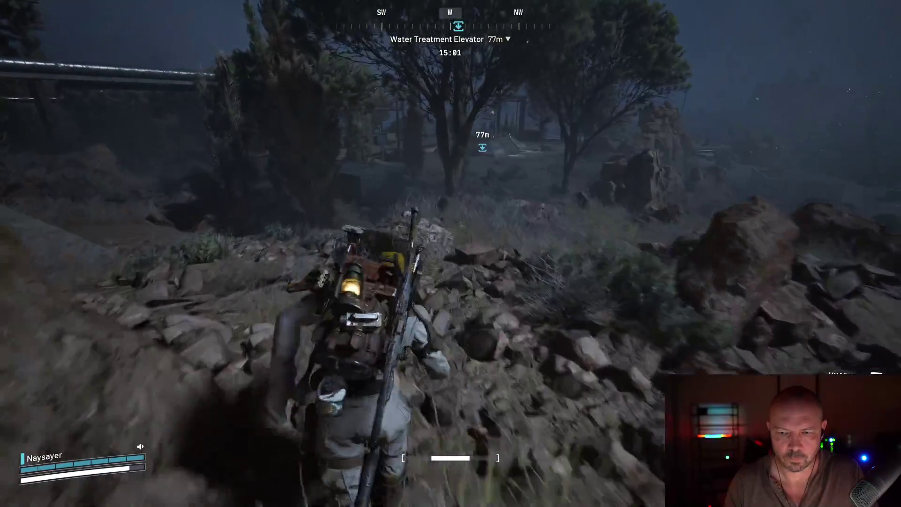
{"action": "key", "text": "w"}
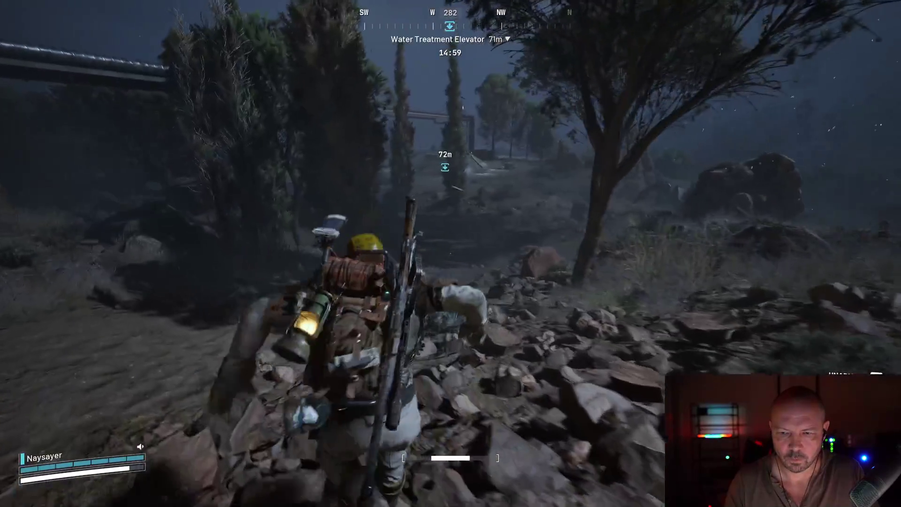
{"action": "key", "text": "w"}
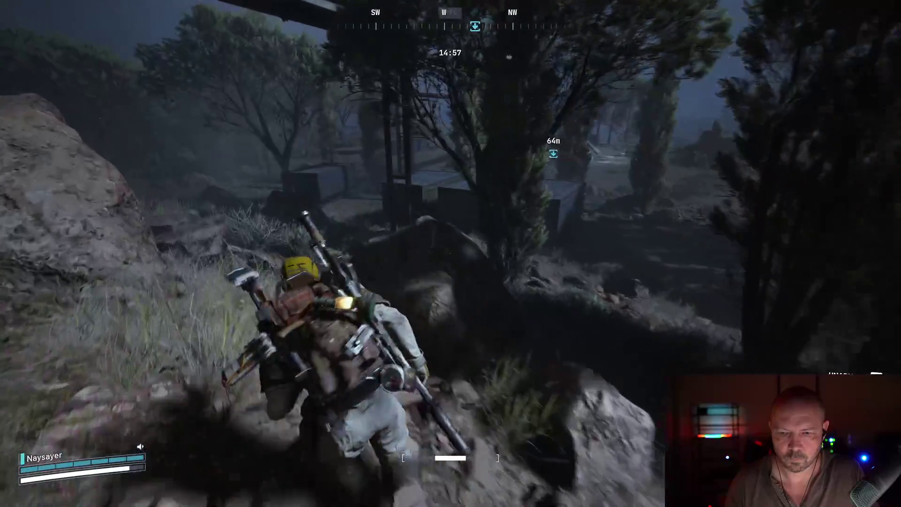
- Squeeze through the gap between the row of containers and out the other side
{"action": "key", "text": "w"}
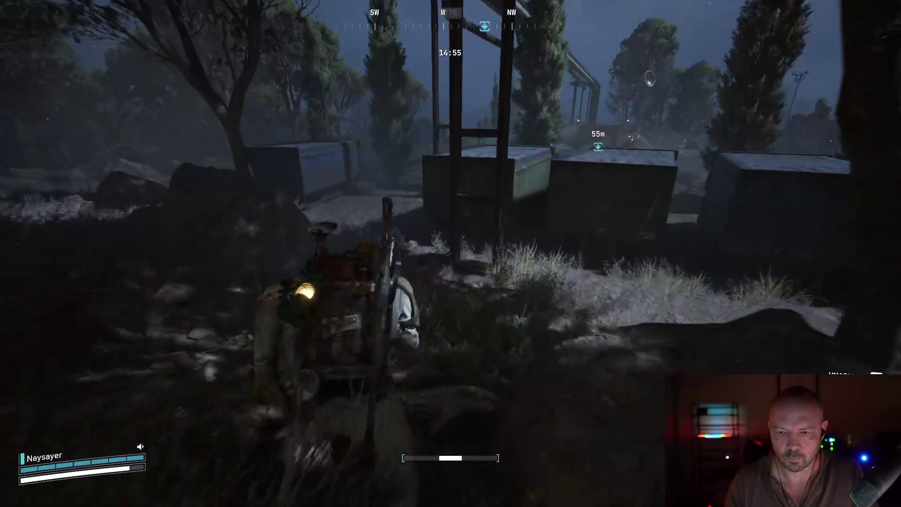
{"action": "key", "text": "w"}
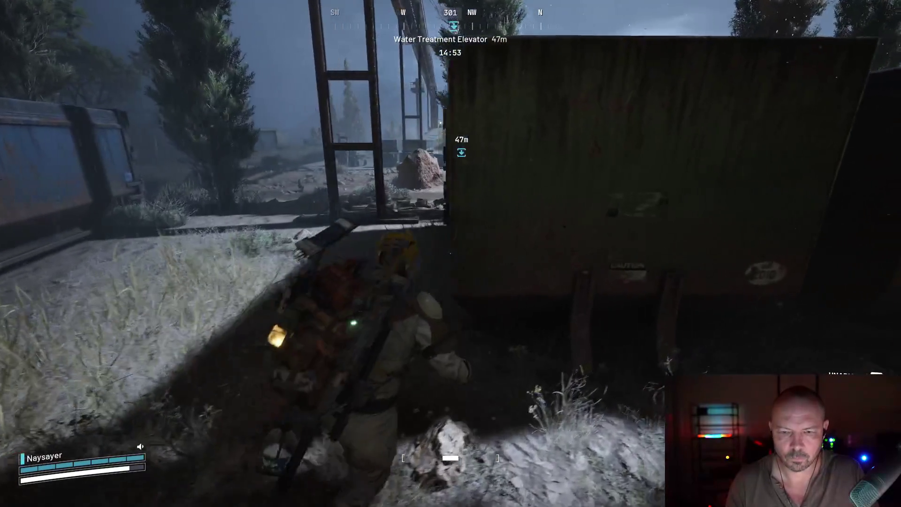
{"action": "key", "text": "w"}
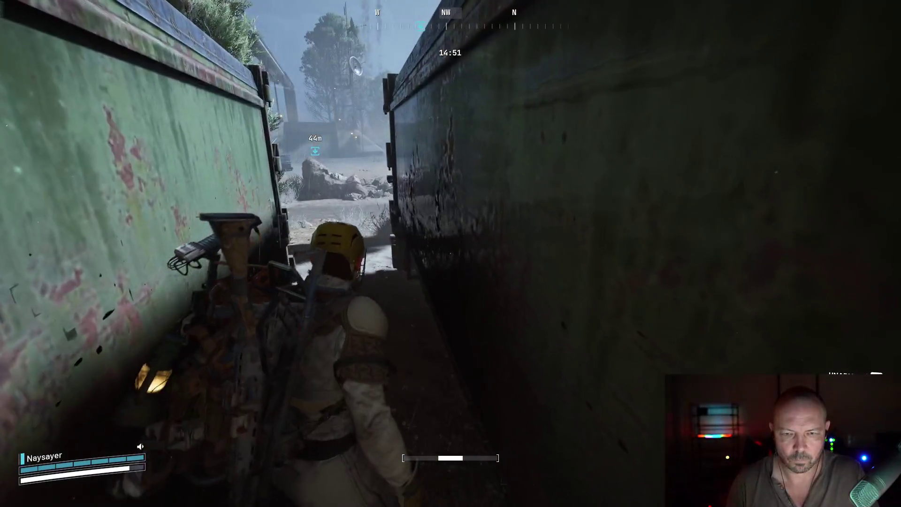
{"action": "key", "text": "w"}
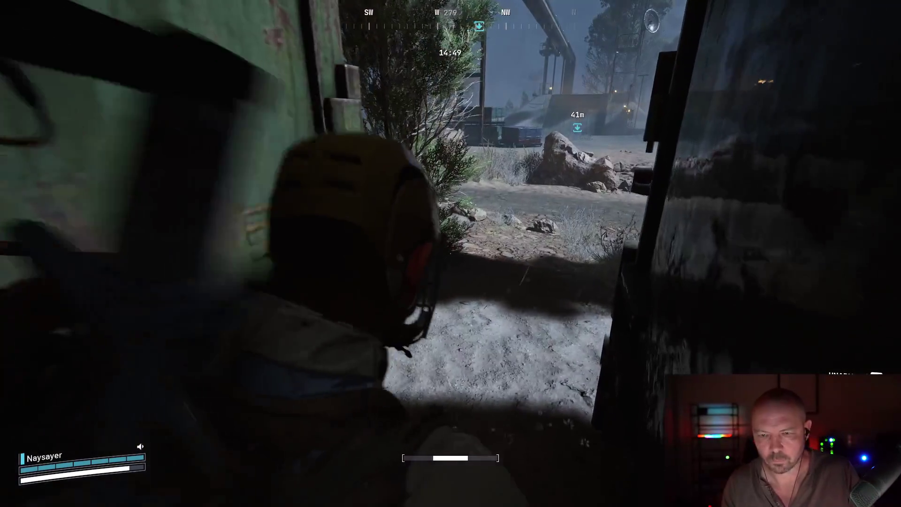
{"action": "key", "text": "w"}
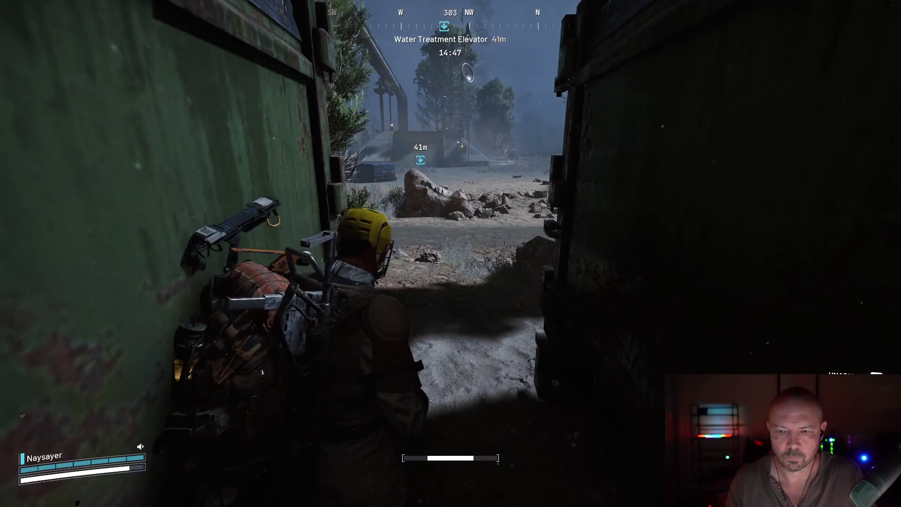
{"action": "key", "text": "w"}
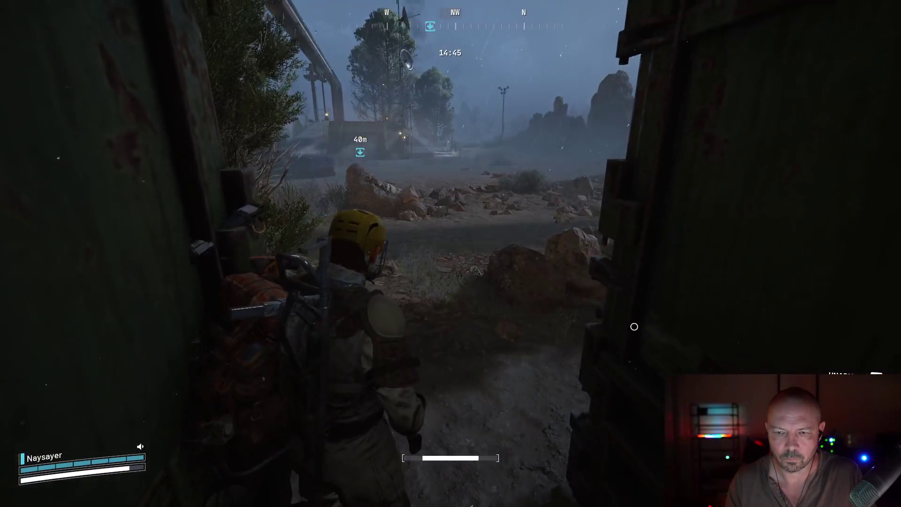
{"action": "key", "text": "w"}
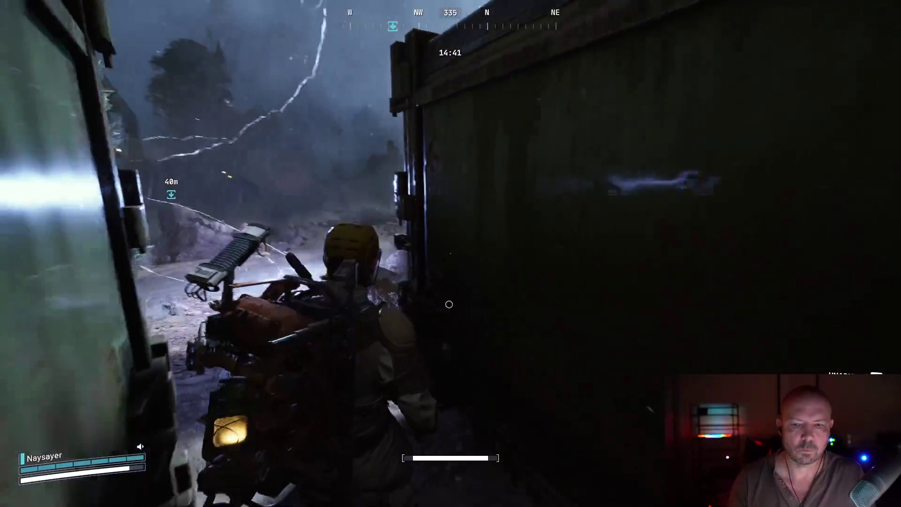
{"action": "key", "text": "w"}
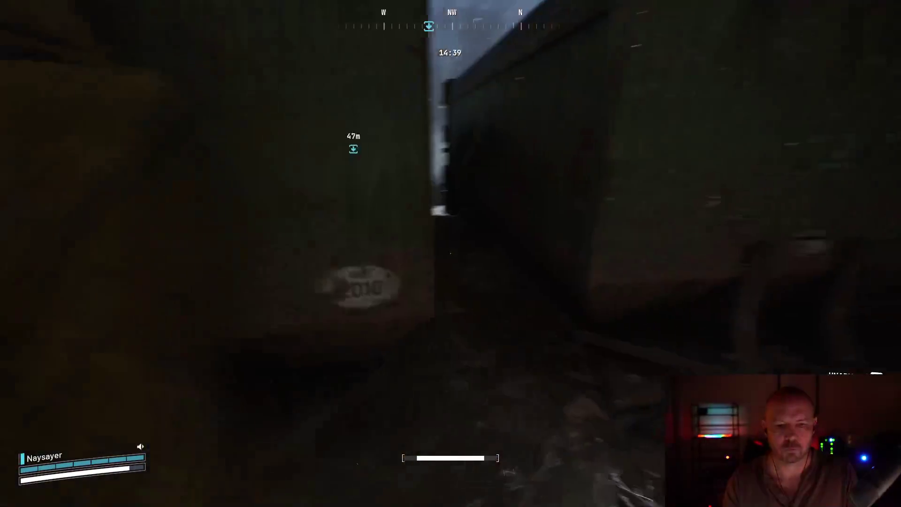
- Skirt the containers and rocks to reach the Water Treatment Courtyard, about 25 m from the elevator
{"action": "key", "text": "w"}
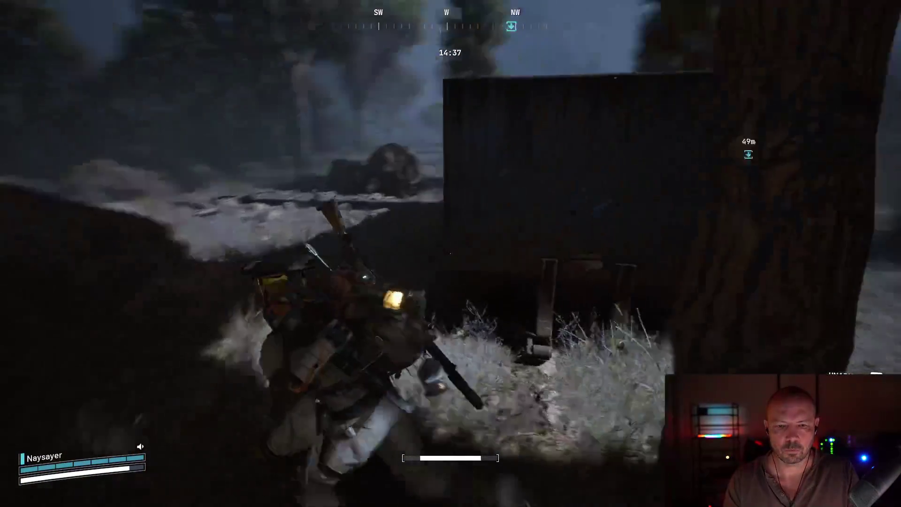
{"action": "key", "text": "w"}
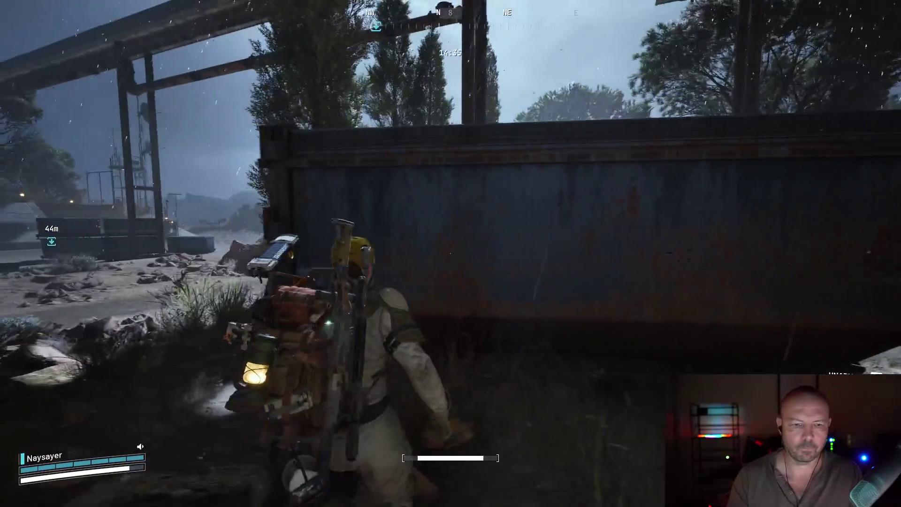
{"action": "key", "text": "w"}
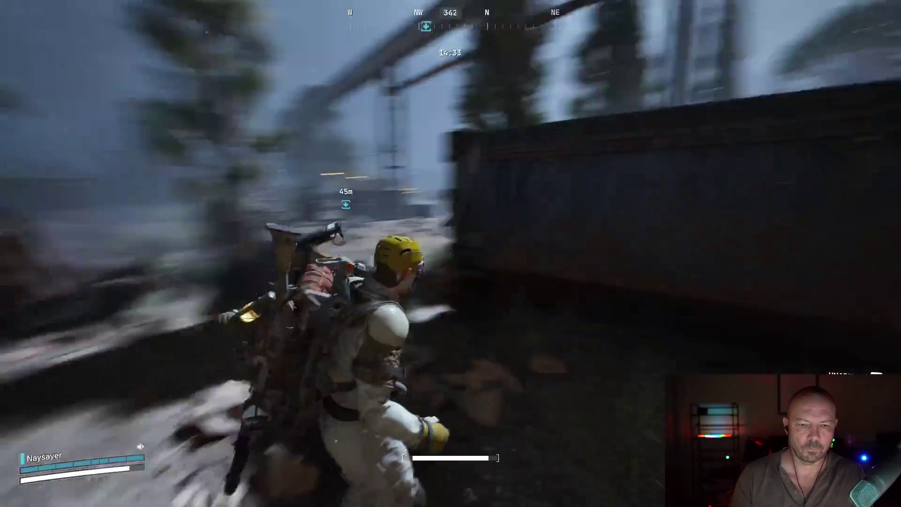
{"action": "key", "text": "w"}
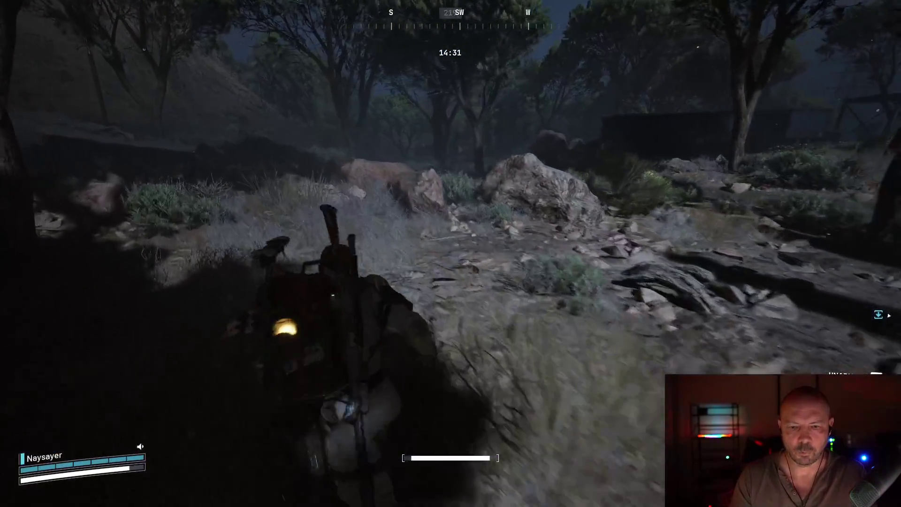
{"action": "key", "text": "w"}
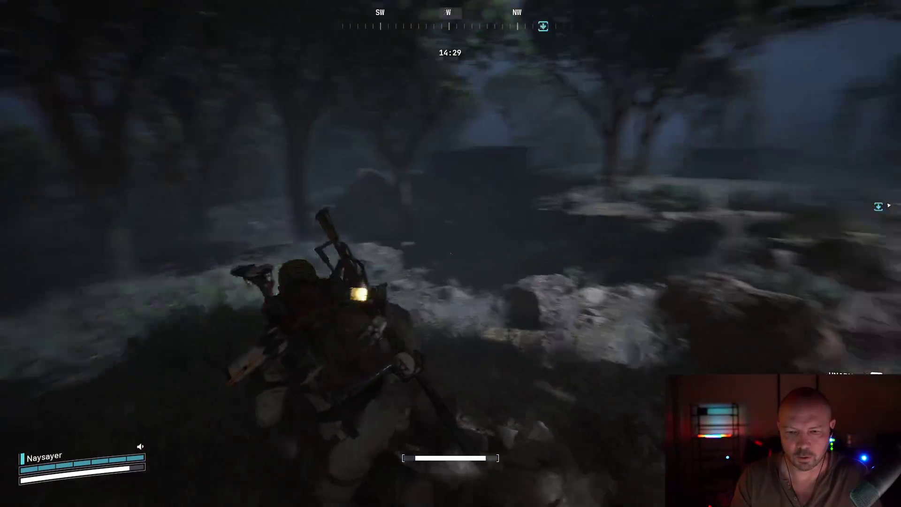
{"action": "key", "text": "w"}
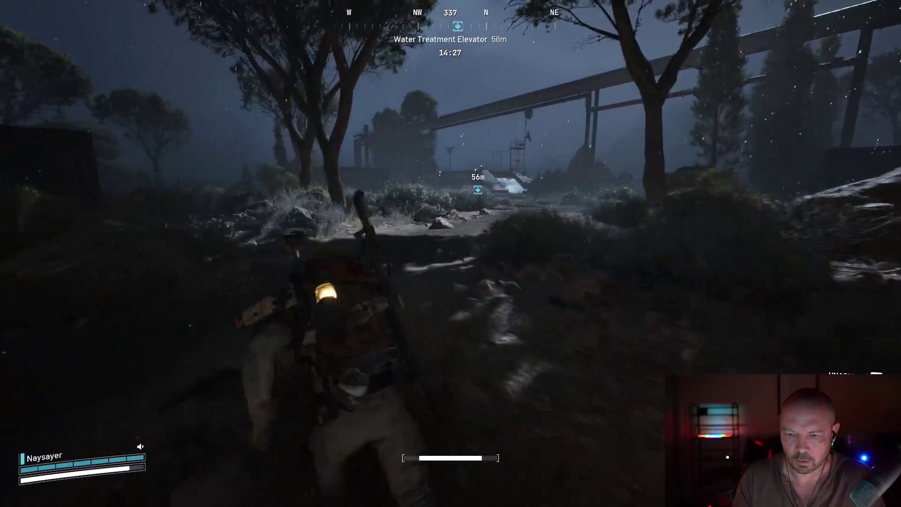
{"action": "key", "text": "w"}
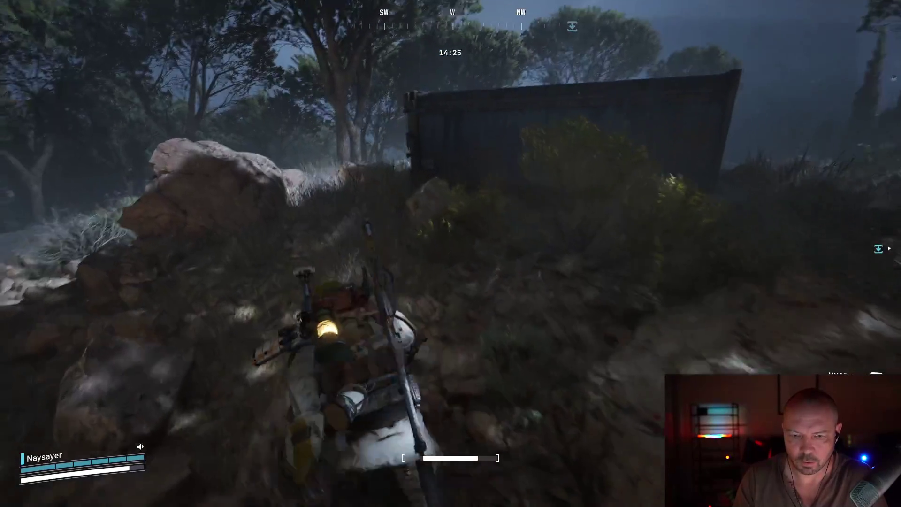
{"action": "key", "text": "w"}
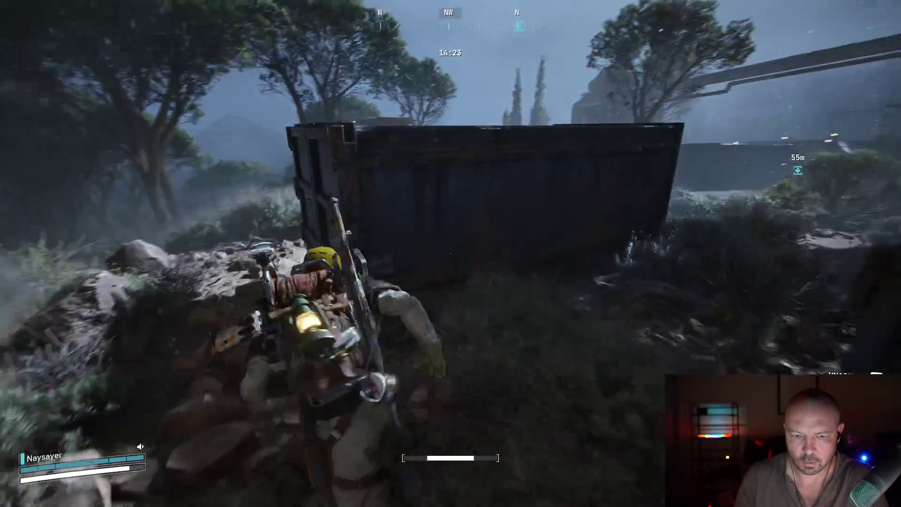
{"action": "key", "text": "w"}
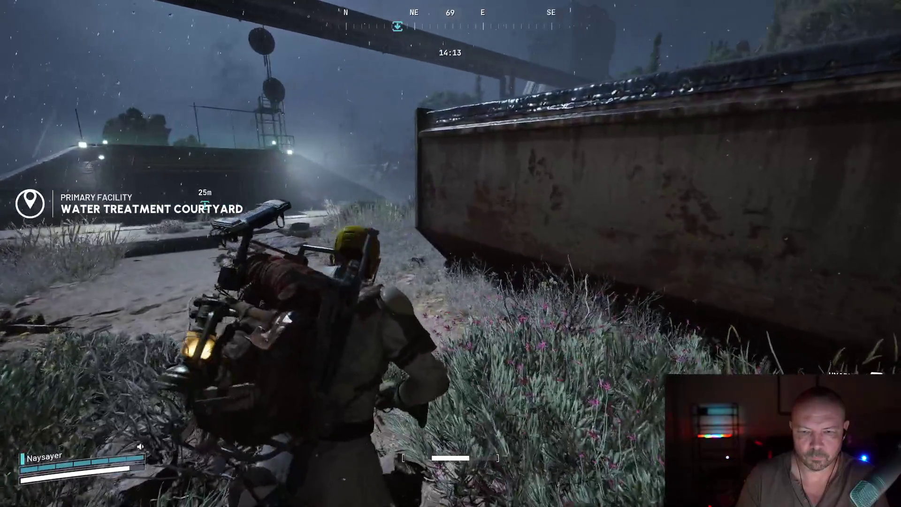
- Run into the Primary Facility bunker and up to the elevator's extraction terminal
{"action": "key", "text": "w"}
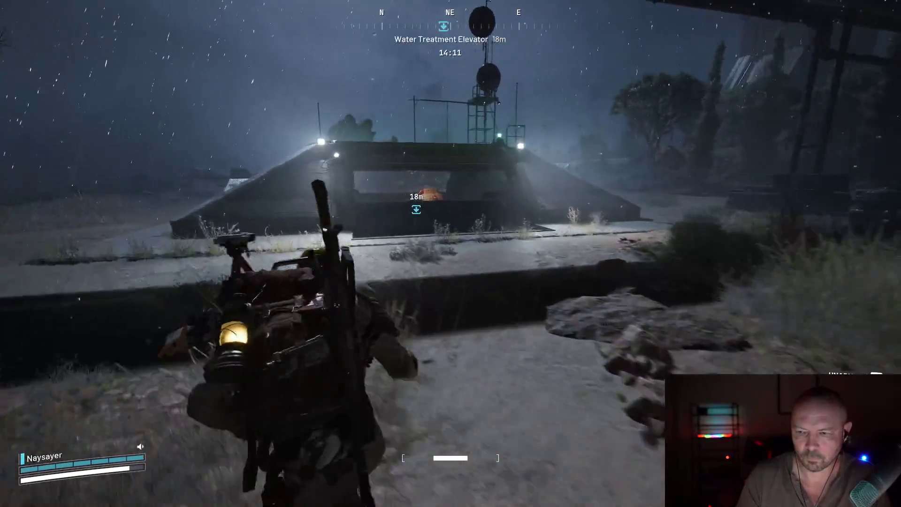
{"action": "key", "text": "w"}
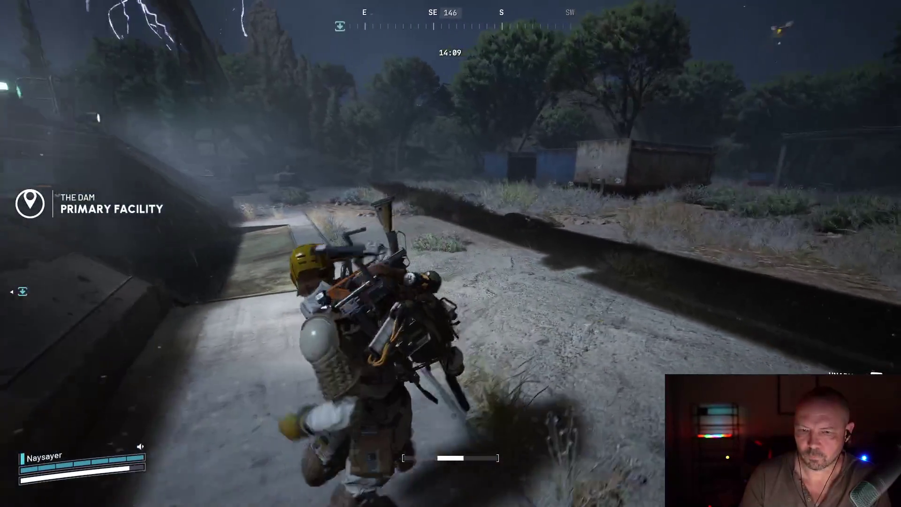
{"action": "key", "text": "w"}
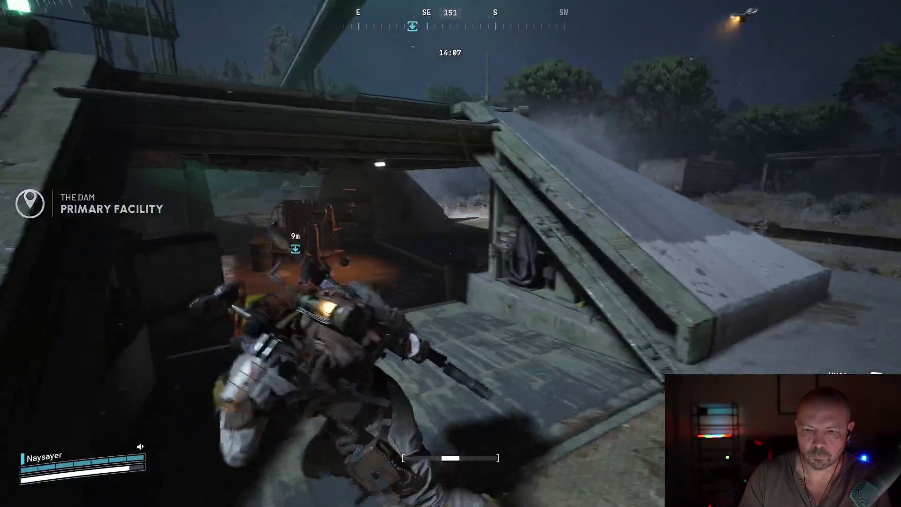
{"action": "key", "text": "w"}
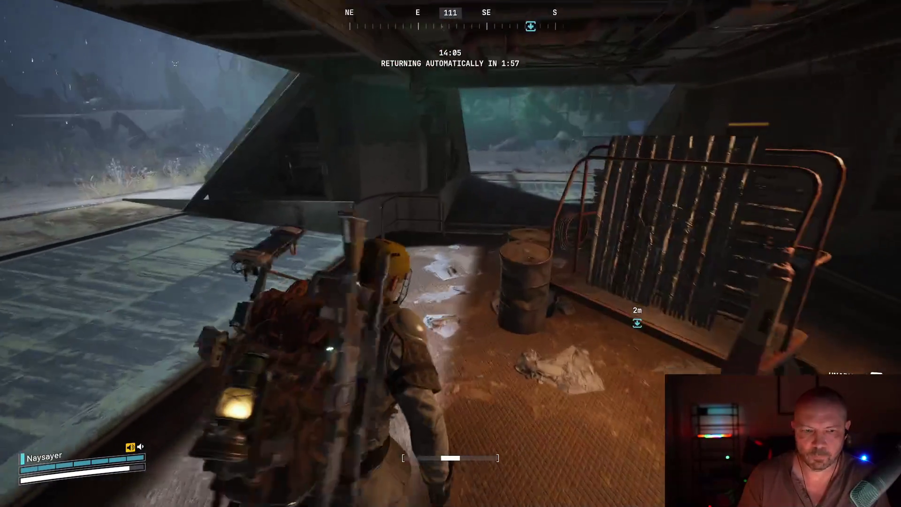
{"action": "key", "text": "w"}
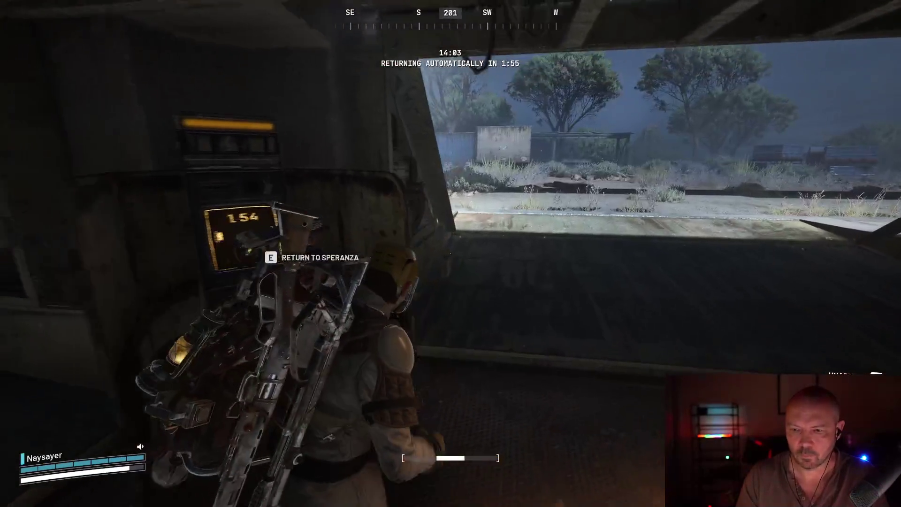
- Trigger the return to Speranza at the terminal and wait out the countdown by the cart
{"action": "key", "text": "w"}
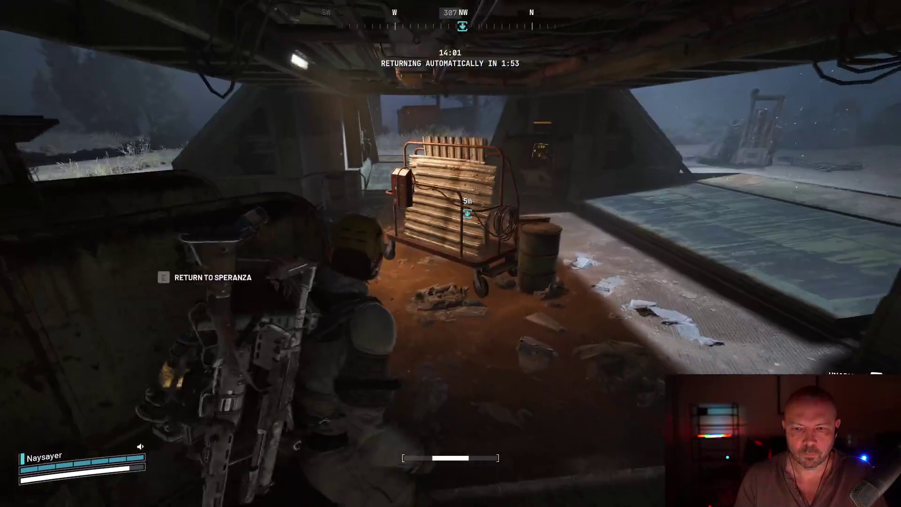
{"action": "key", "text": "w"}
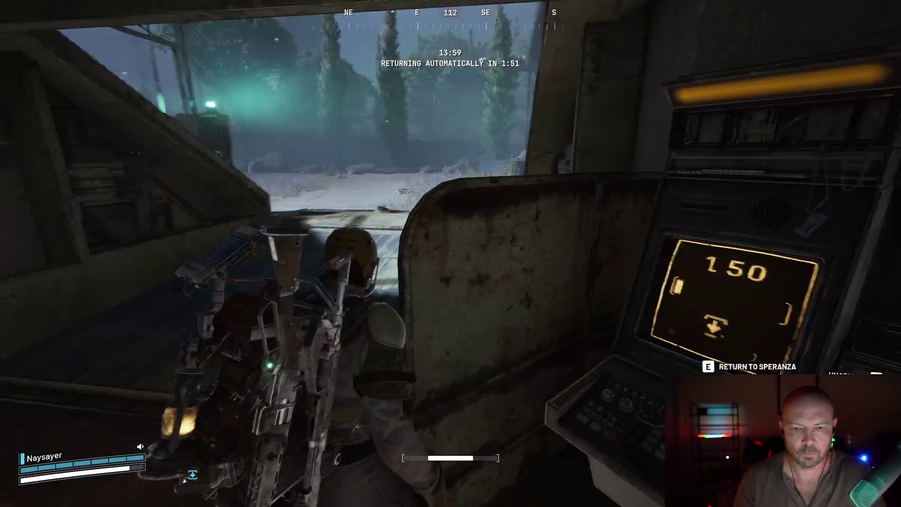
{"action": "key", "text": "w"}
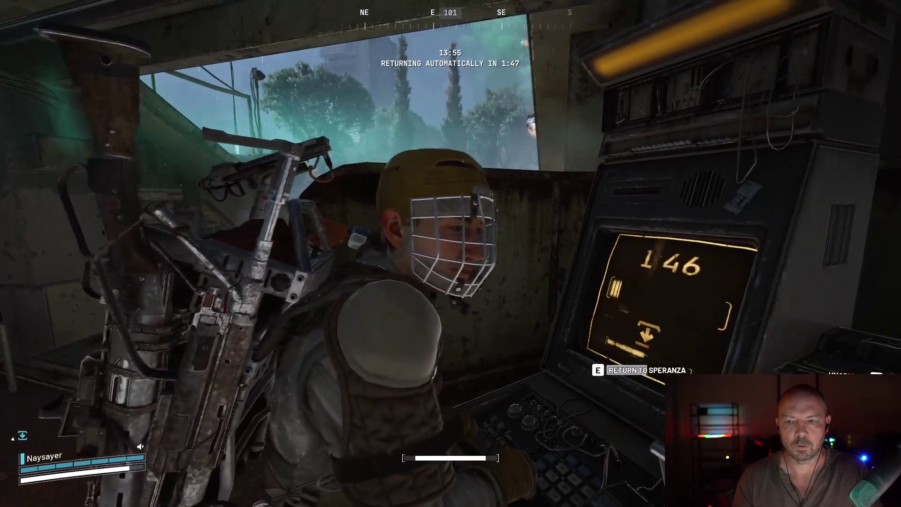
{"action": "key", "text": "w"}
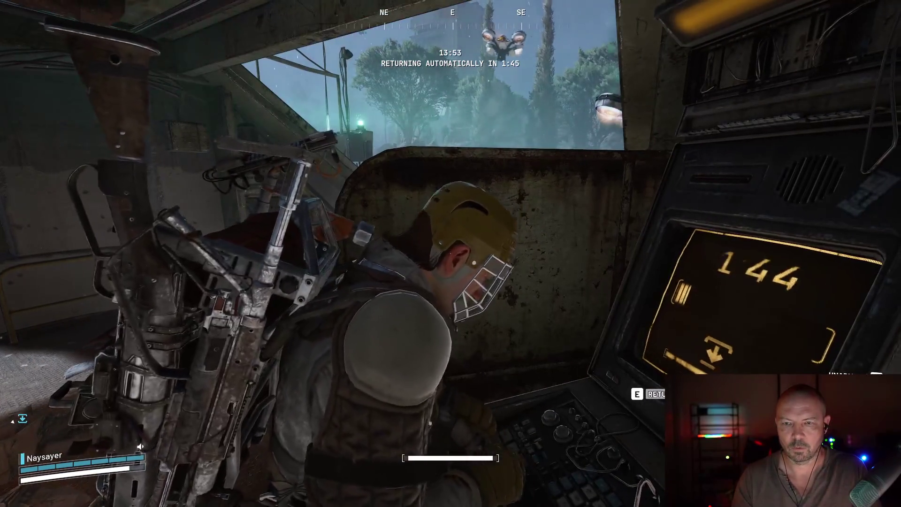
{"action": "key", "text": "w"}
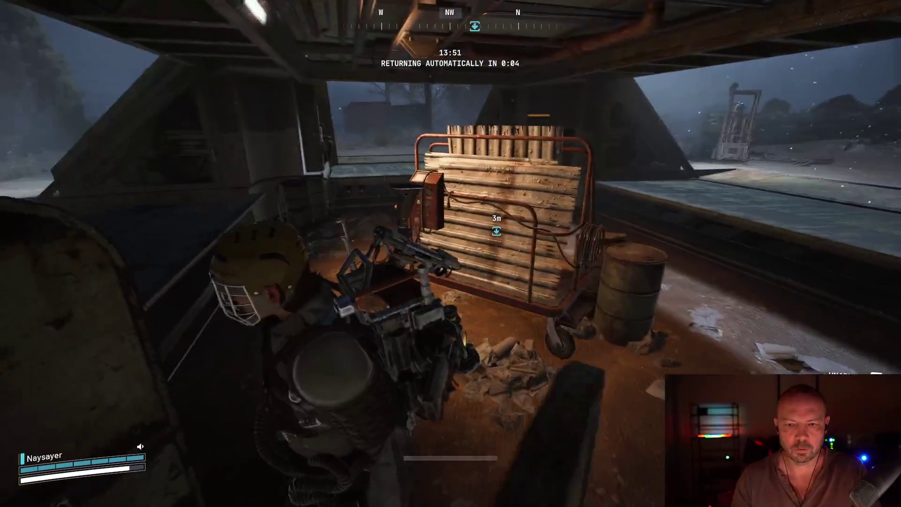
{"action": "key", "text": "w"}
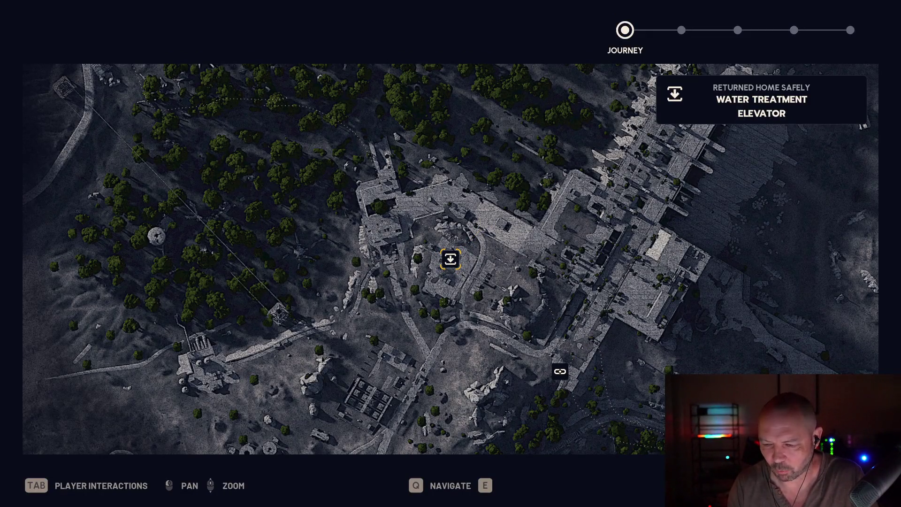
- Advance past the Journey and Raider XP summaries (1,006 XP) and skip the Round Feedback survey
{"action": "key", "text": "e"}
{"action": "key", "text": "e"}
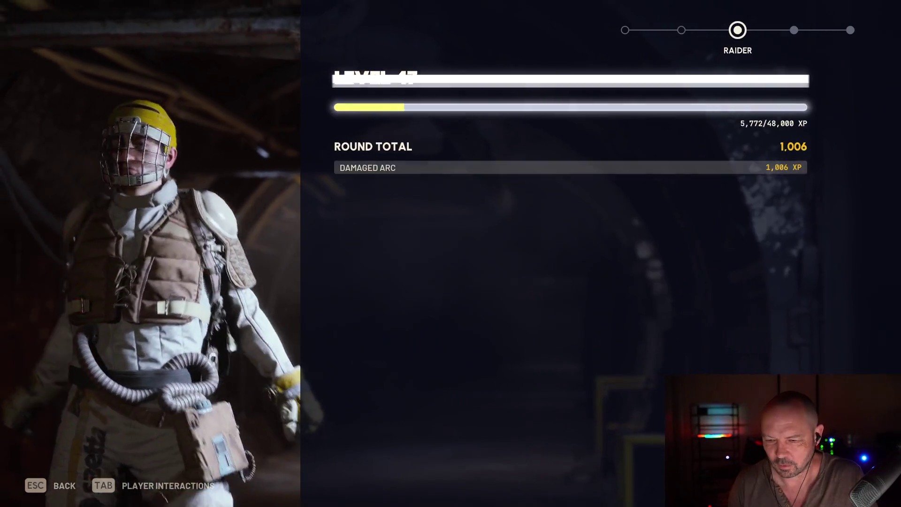
{"action": "key", "text": "e"}
{"action": "key", "text": "e"}
{"action": "key", "text": "e"}
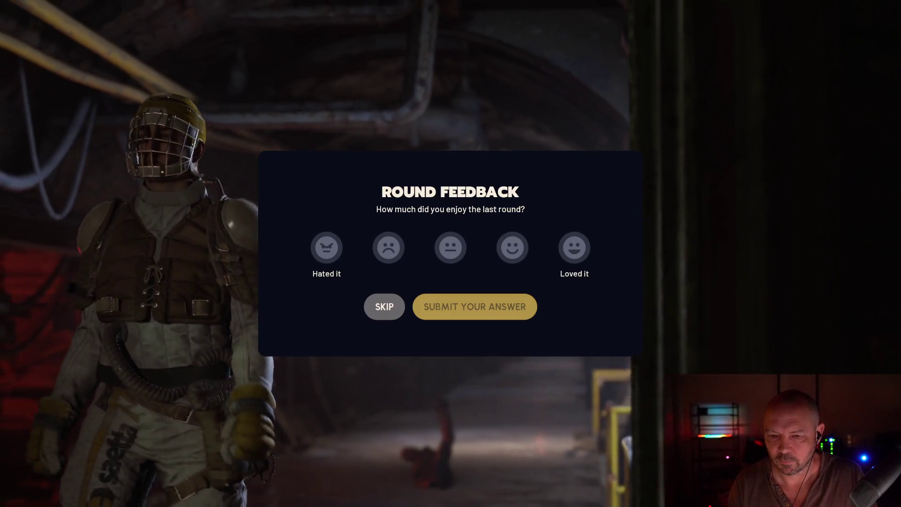
{"action": "left_click", "coordinate": [401, 308]}
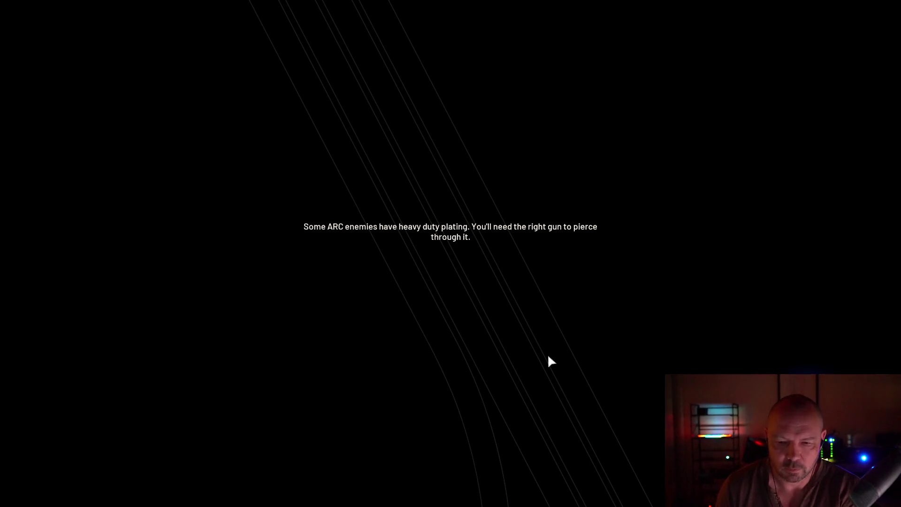
- Move the backpack loot (Vita Spray, bulb, muzzle brake, plant, red wire, Processor, ×4 stack, Wires) into the stash
{"action": "key", "text": "Tab"}
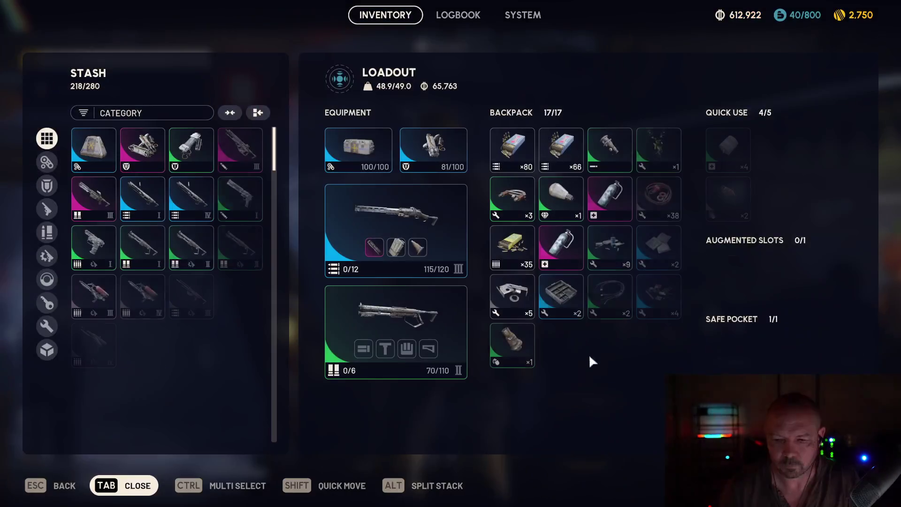
{"action": "left_click", "coordinate": [607, 196], "text": "shift"}
{"action": "left_click", "coordinate": [562, 190], "text": "shift"}
{"action": "left_click", "coordinate": [607, 153], "text": "shift"}
{"action": "left_click", "coordinate": [657, 148], "text": "shift"}
{"action": "left_click", "coordinate": [657, 197], "text": "shift"}
{"action": "left_click", "coordinate": [663, 256], "text": "shift"}
{"action": "left_click", "coordinate": [659, 297], "text": "shift"}
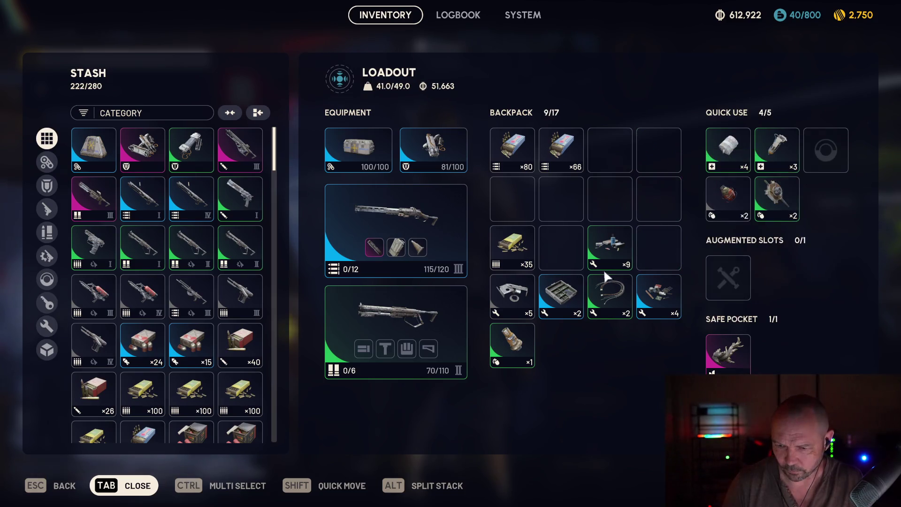
{"action": "left_click", "coordinate": [613, 298], "text": "shift"}
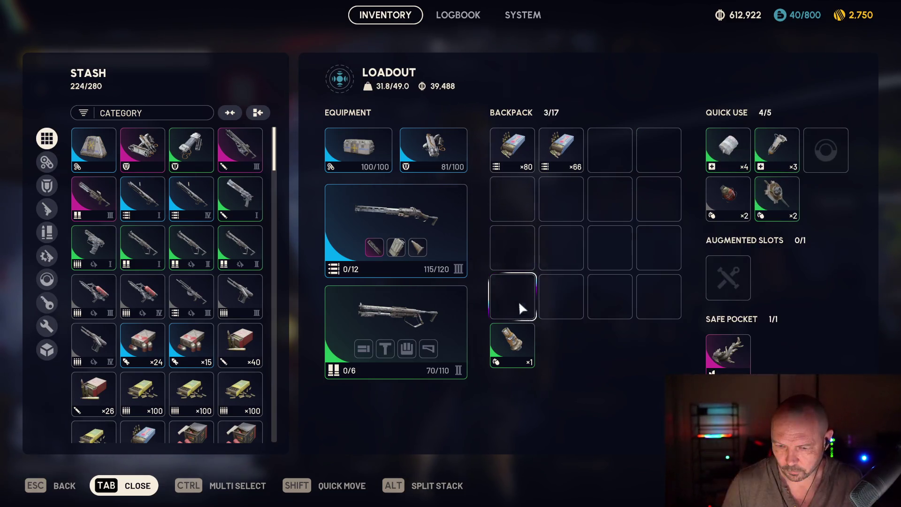
- Stash the safe-pocket item and the Snap Blast Grenade, then close the inventory
{"action": "left_click", "coordinate": [730, 352], "text": "shift"}
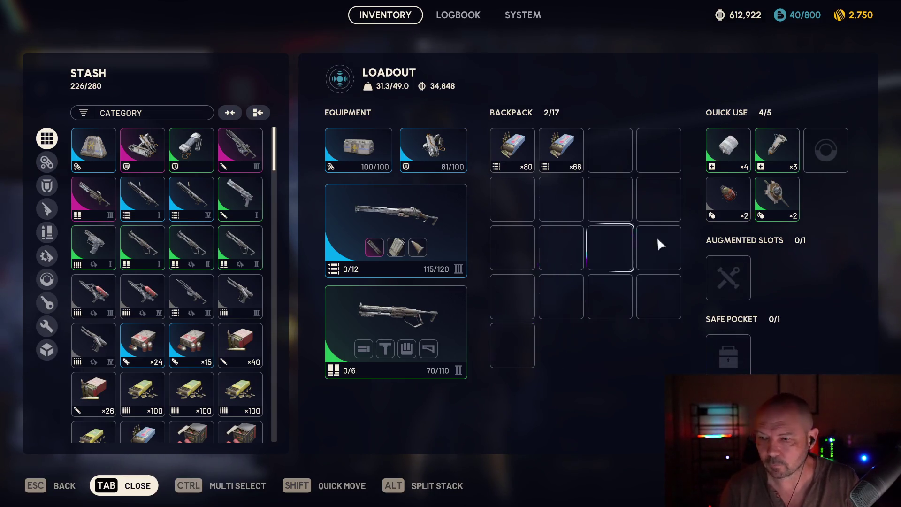
{"action": "left_click", "coordinate": [773, 198], "text": "shift"}
{"action": "key", "text": "Tab"}
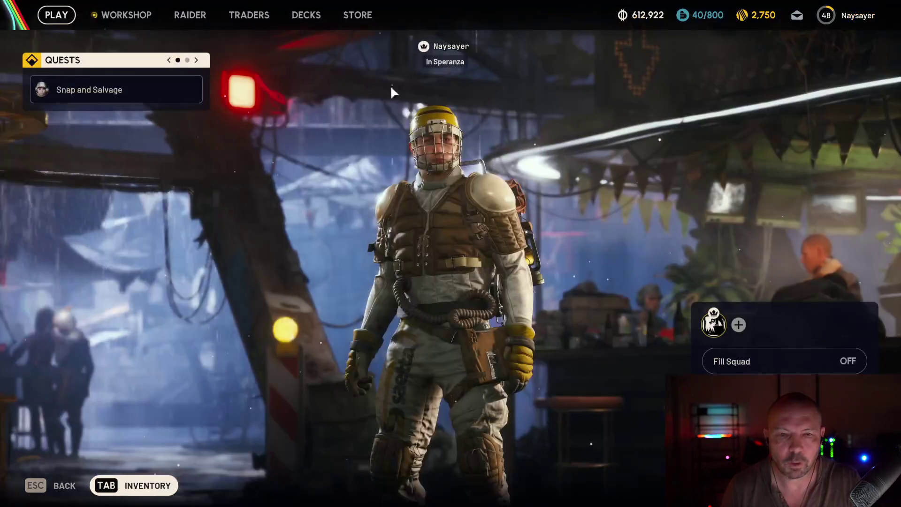
- Look around the Workshop, Scrappy's box, Traders and Raider room, then bring up the Projects list
{"action": "left_click", "coordinate": [133, 19]}
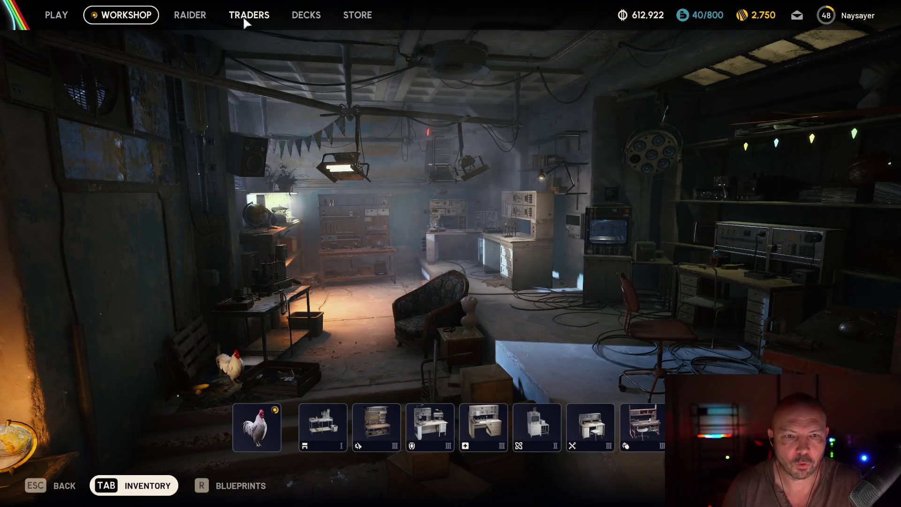
{"action": "left_click", "coordinate": [257, 436]}
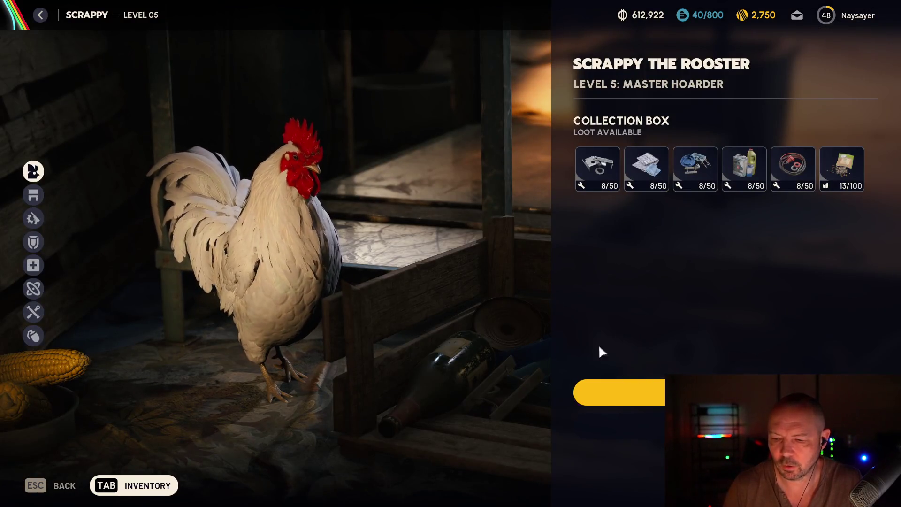
{"action": "key", "text": "Escape"}
{"action": "left_click", "coordinate": [247, 16]}
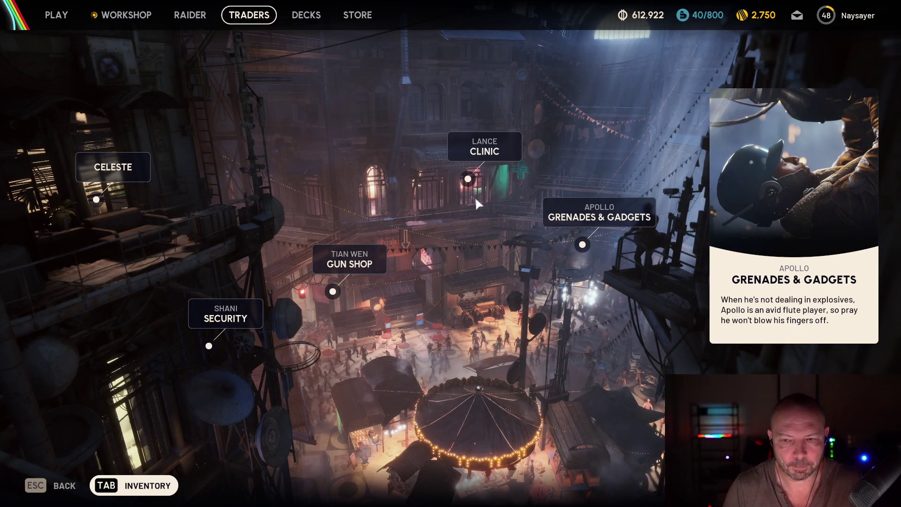
{"action": "left_click", "coordinate": [123, 16]}
{"action": "left_click", "coordinate": [193, 16]}
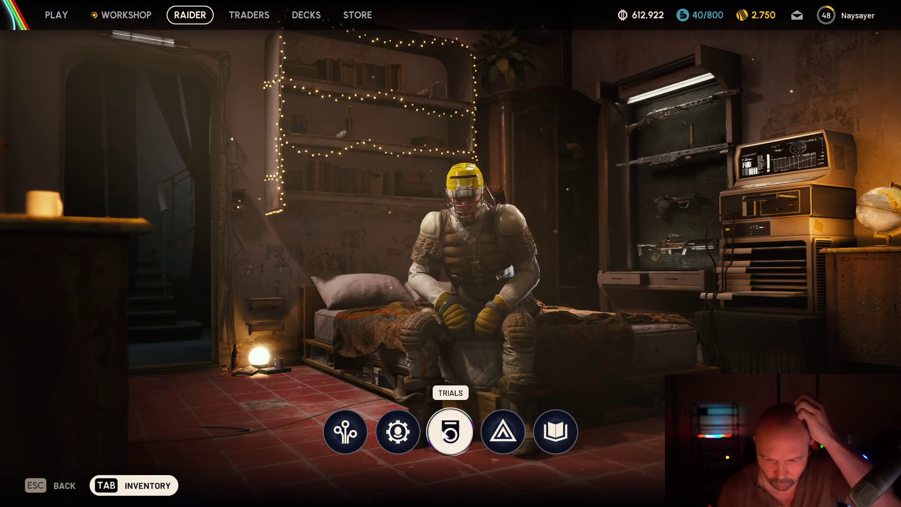
{"action": "left_click", "coordinate": [504, 434]}
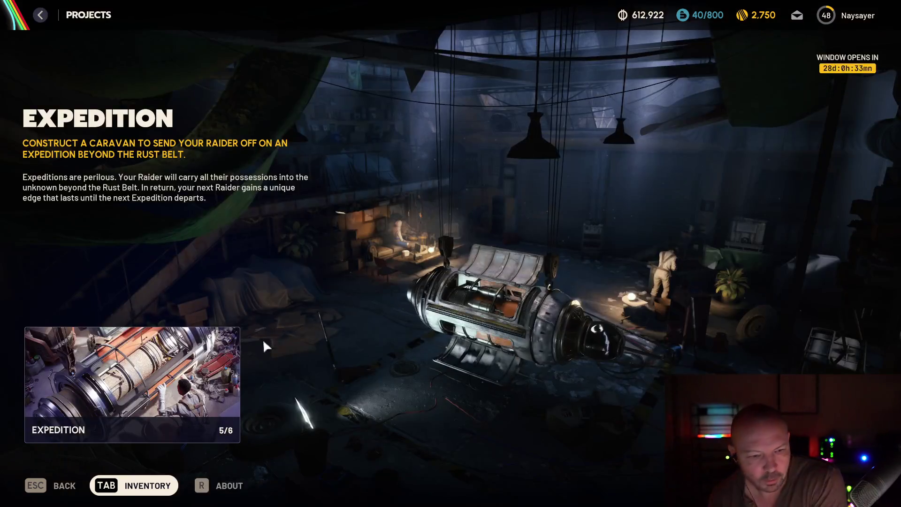
- Donate two Vita Sprays from the Expedition's Survival Items grid
{"action": "left_click", "coordinate": [220, 350]}
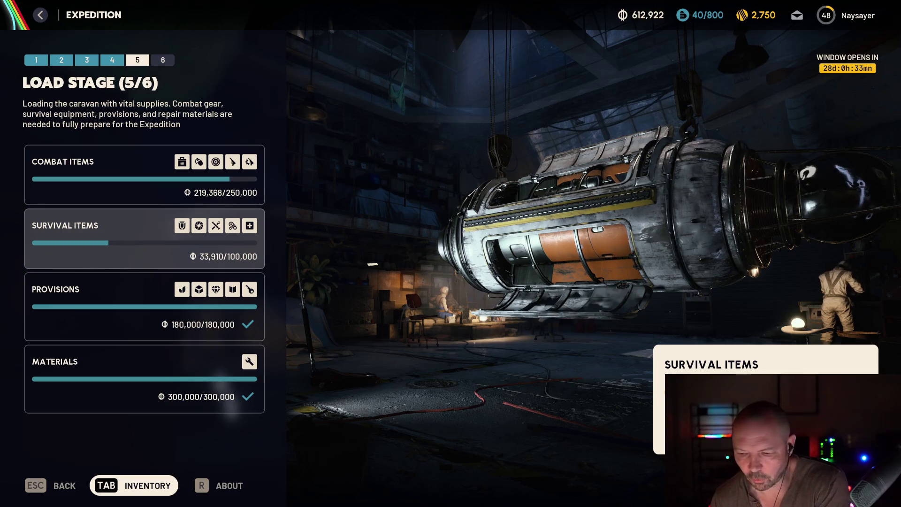
{"action": "left_click", "coordinate": [141, 235]}
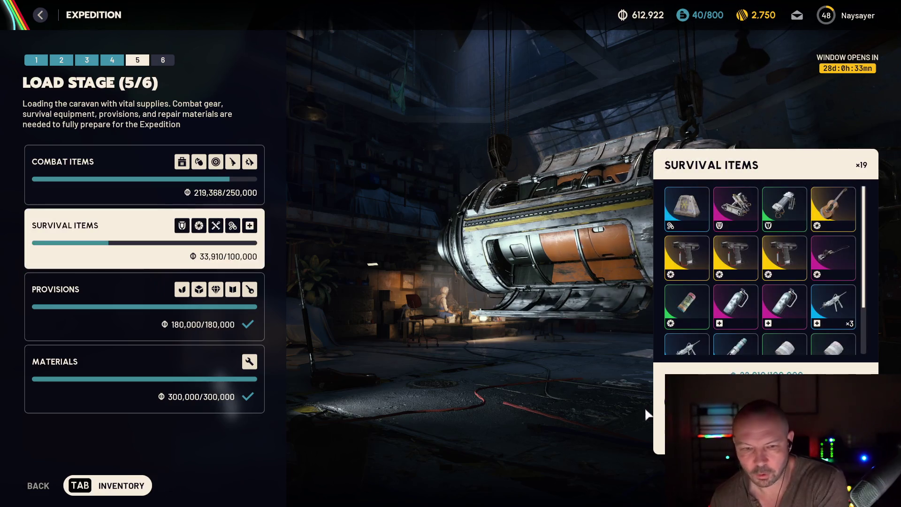
{"action": "left_click", "coordinate": [783, 305]}
{"action": "left_click", "coordinate": [736, 304]}
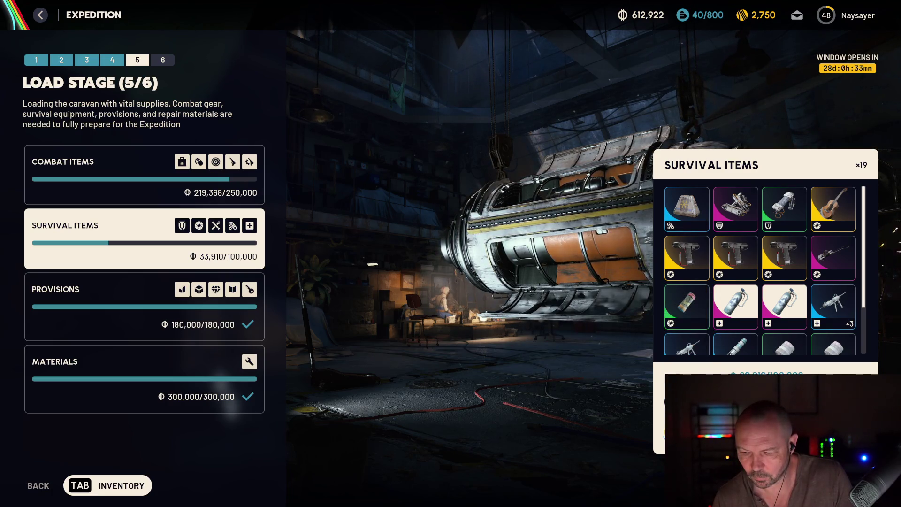
{"action": "key", "text": "Escape"}
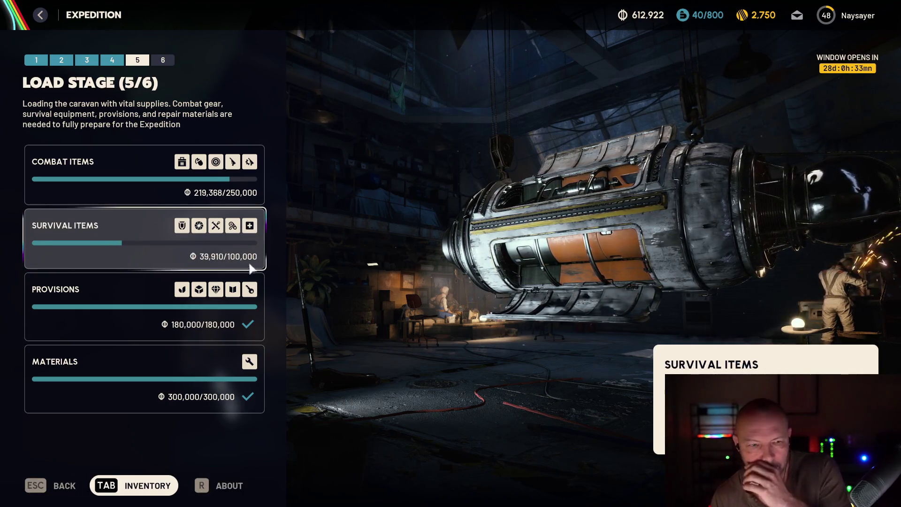
- Donate more survival items, including the defibrillator and Herbal Bandage ×5 stacks, then close the list
{"action": "left_click", "coordinate": [713, 399]}
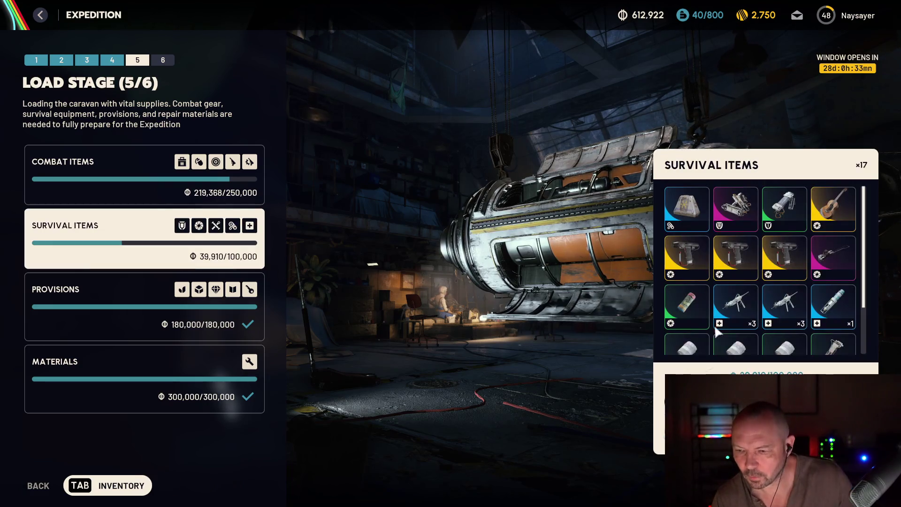
{"action": "mouse_move", "coordinate": [768, 320]}
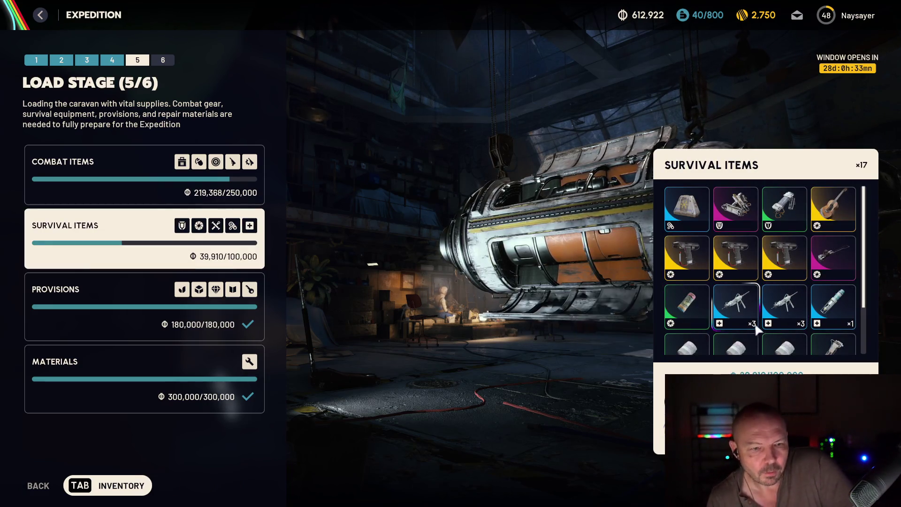
{"action": "mouse_move", "coordinate": [779, 269]}
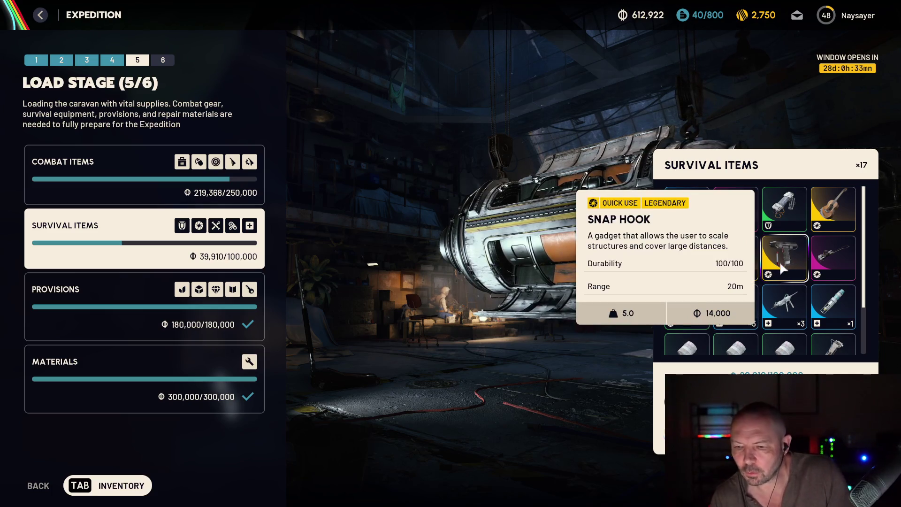
{"action": "left_click", "coordinate": [755, 361]}
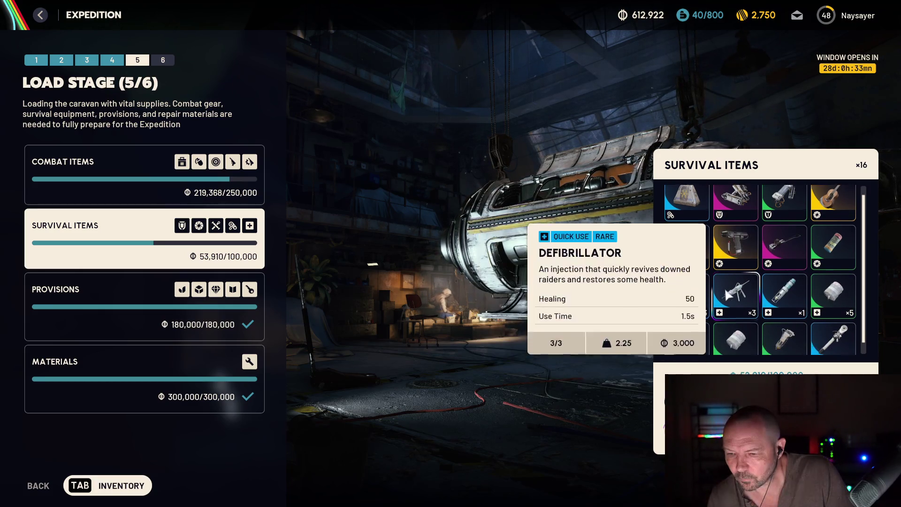
{"action": "scroll", "coordinate": [685, 305], "scroll_direction": "down", "scroll_amount": 1}
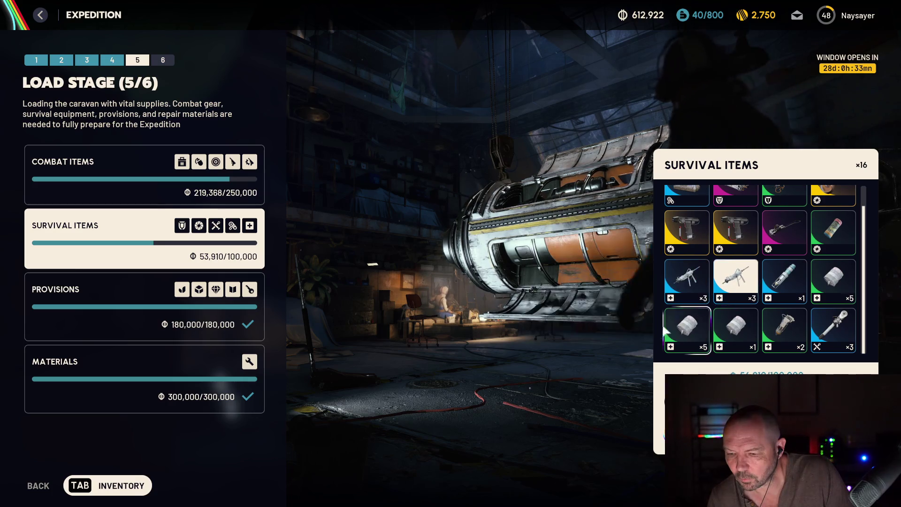
{"action": "left_click", "coordinate": [627, 334]}
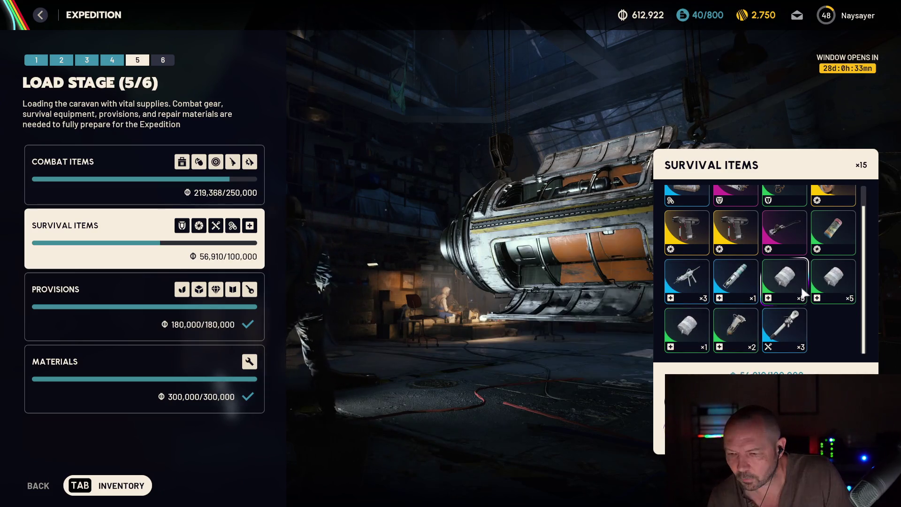
{"action": "left_click", "coordinate": [793, 287]}
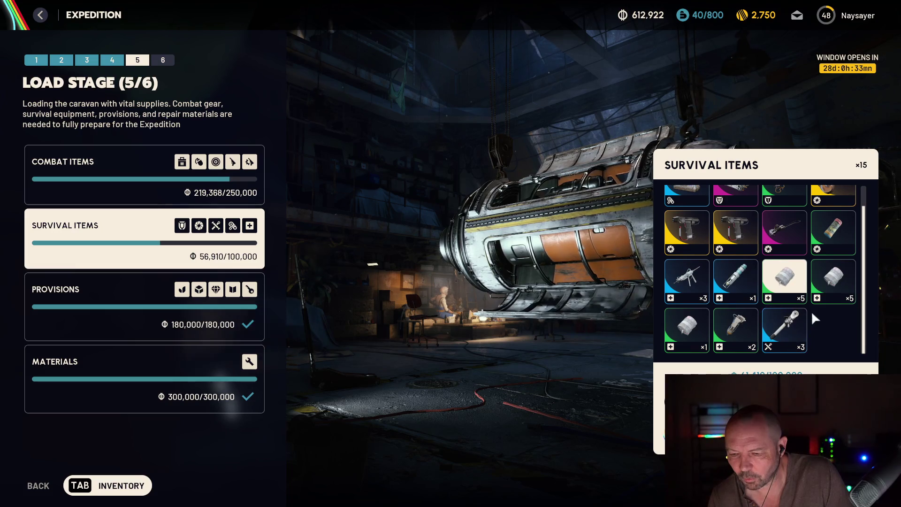
{"action": "key", "text": "Escape"}
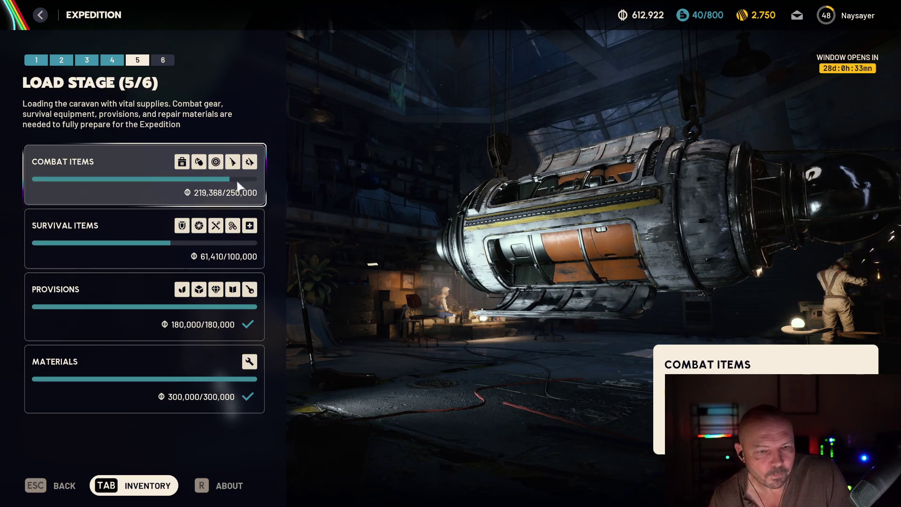
- Donate the IL TORO I and Stitcher III, bringing Combat Items to 231,368/250,000
{"action": "key", "text": "Return"}
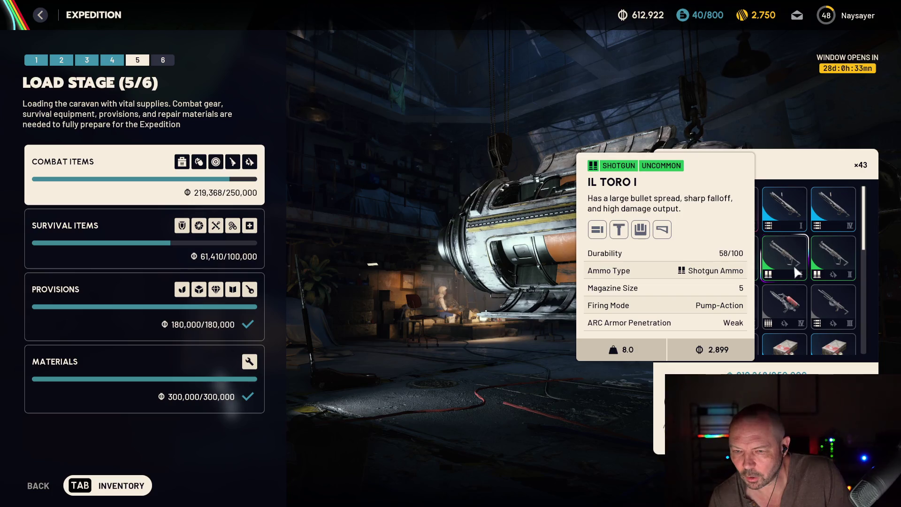
{"action": "left_click", "coordinate": [793, 264]}
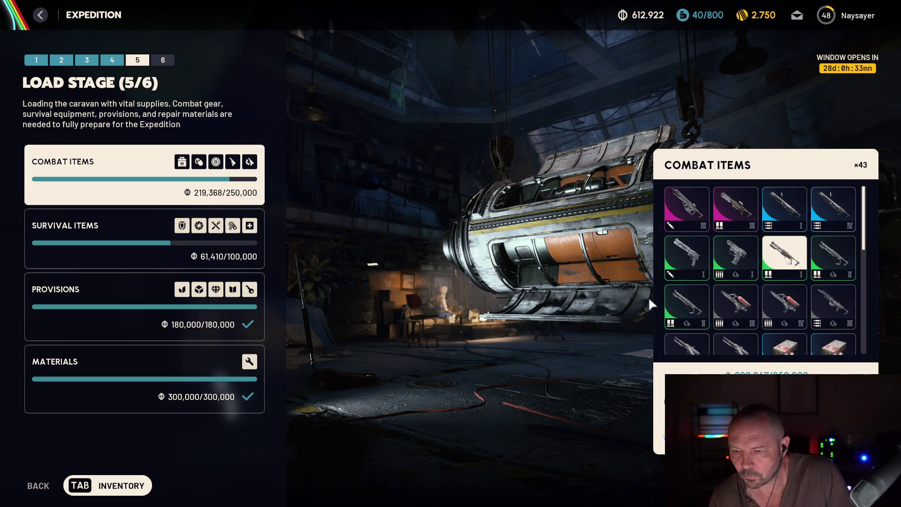
{"action": "scroll", "coordinate": [735, 263], "scroll_direction": "down", "scroll_amount": 1}
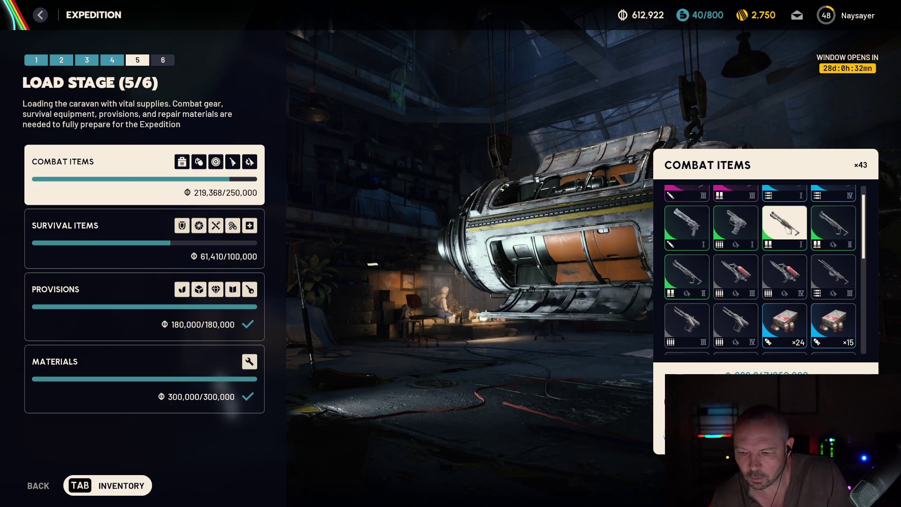
{"action": "left_click", "coordinate": [687, 324]}
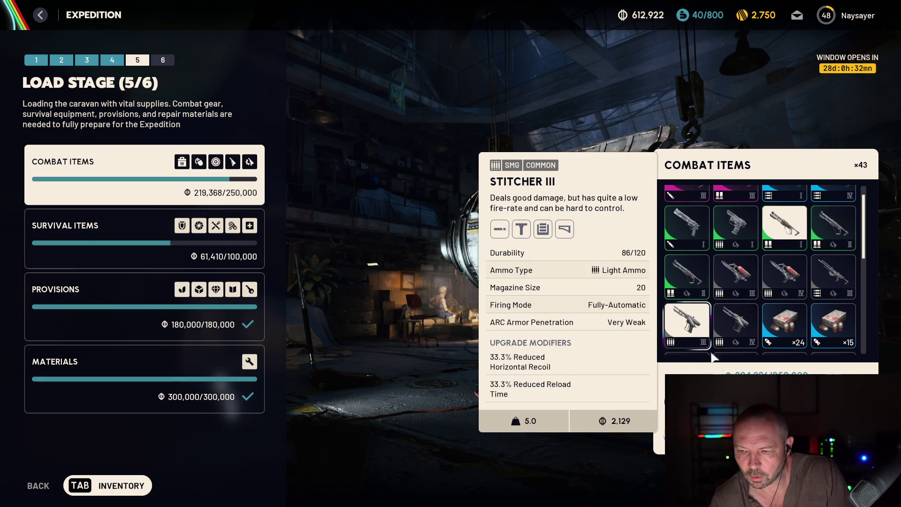
{"action": "scroll", "coordinate": [668, 328], "scroll_direction": "down", "scroll_amount": 2}
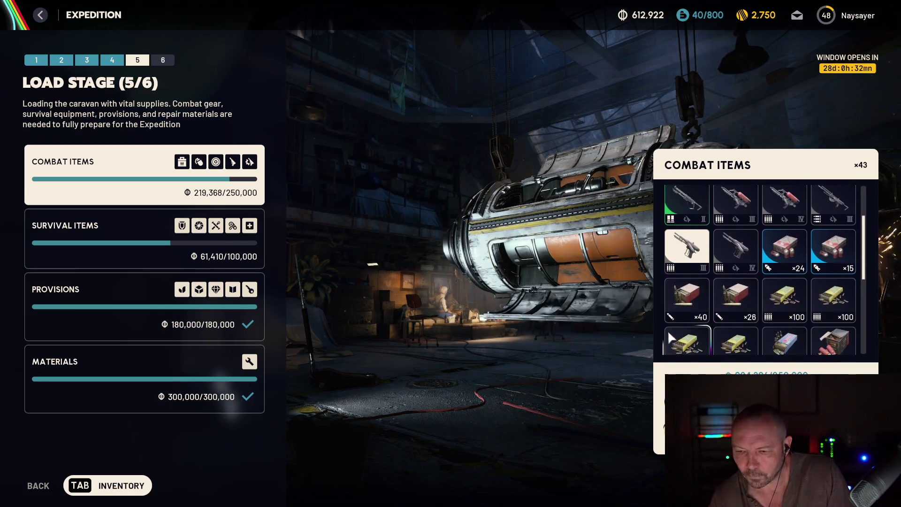
{"action": "scroll", "coordinate": [727, 314], "scroll_direction": "down", "scroll_amount": 1}
{"action": "scroll", "coordinate": [704, 323], "scroll_direction": "down", "scroll_amount": 5}
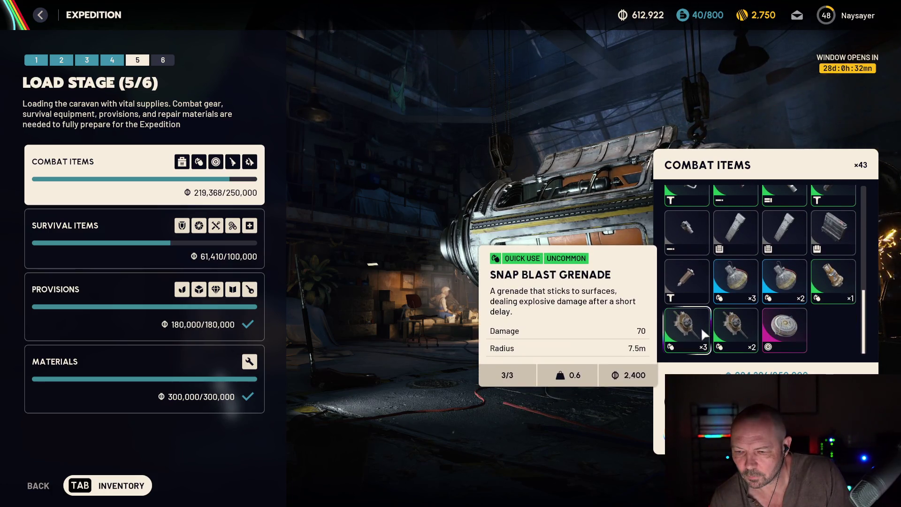
{"action": "scroll", "coordinate": [738, 326], "scroll_direction": "up", "scroll_amount": 8}
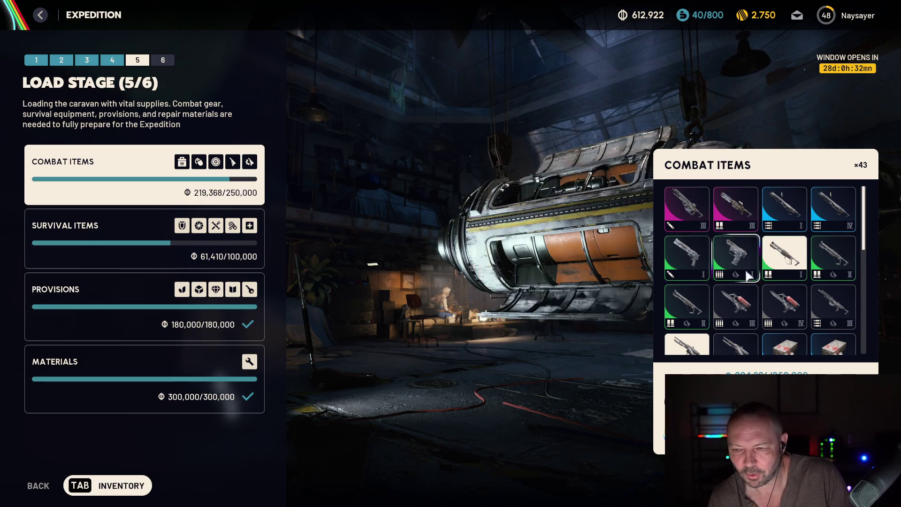
{"action": "scroll", "coordinate": [731, 310], "scroll_direction": "down", "scroll_amount": 1}
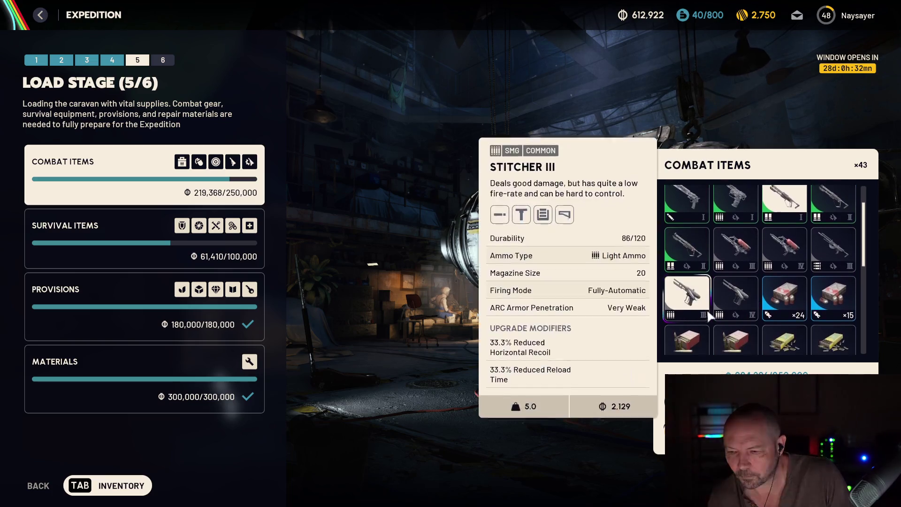
{"action": "scroll", "coordinate": [697, 323], "scroll_direction": "down", "scroll_amount": 1}
{"action": "scroll", "coordinate": [713, 317], "scroll_direction": "up", "scroll_amount": 2}
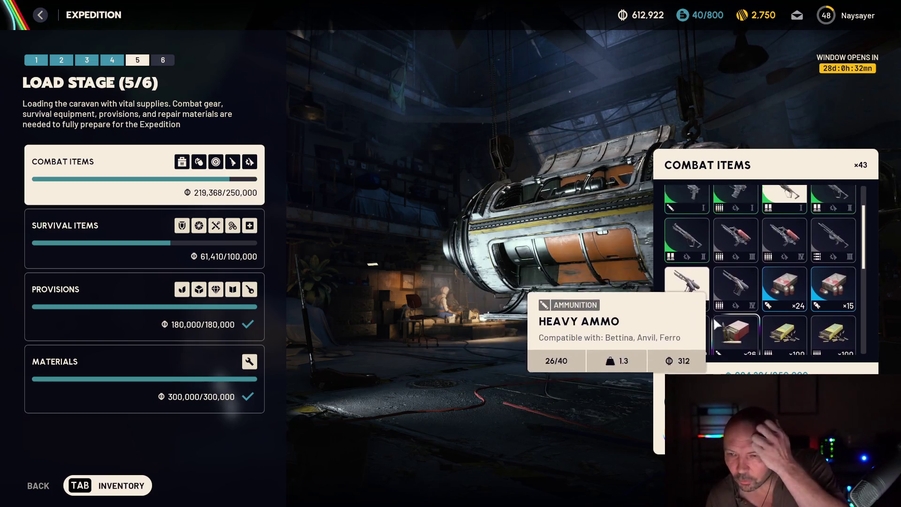
{"action": "scroll", "coordinate": [699, 321], "scroll_direction": "up", "scroll_amount": 1}
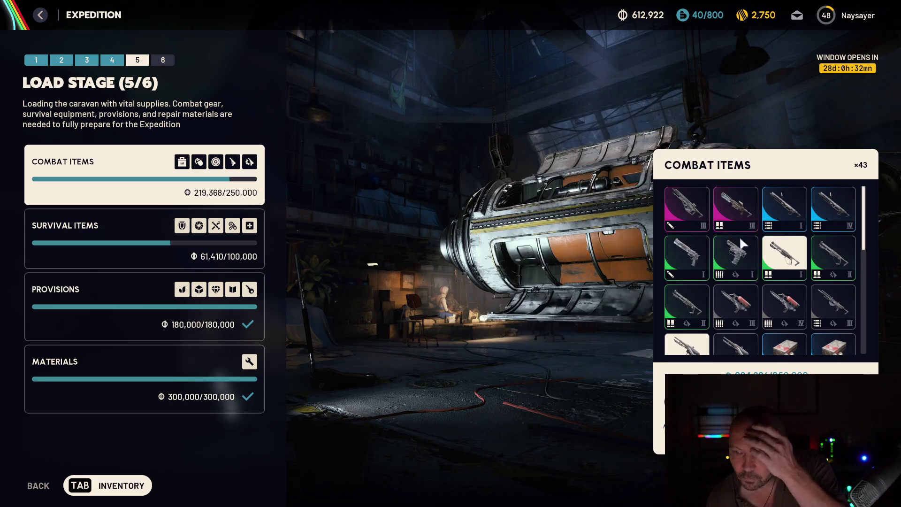
{"action": "scroll", "coordinate": [681, 305], "scroll_direction": "down", "scroll_amount": 3}
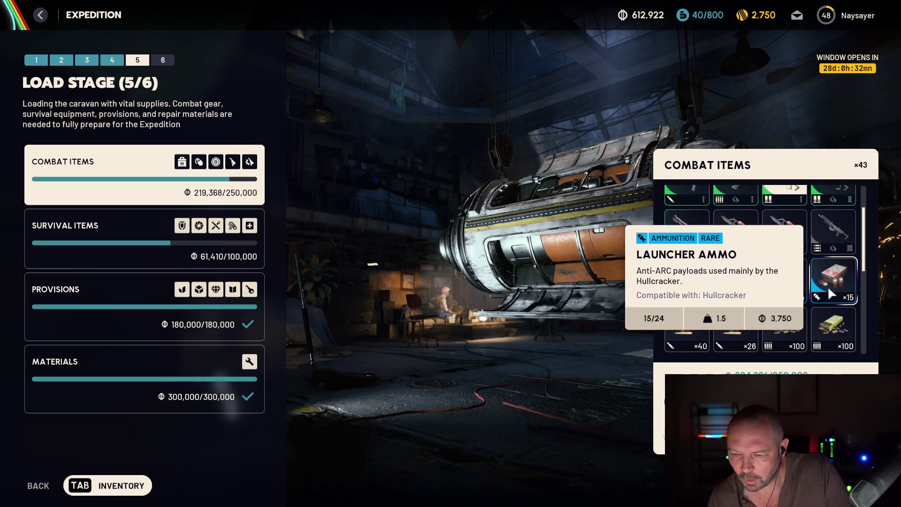
{"action": "scroll", "coordinate": [749, 306], "scroll_direction": "down", "scroll_amount": 2}
{"action": "scroll", "coordinate": [758, 300], "scroll_direction": "down", "scroll_amount": 5}
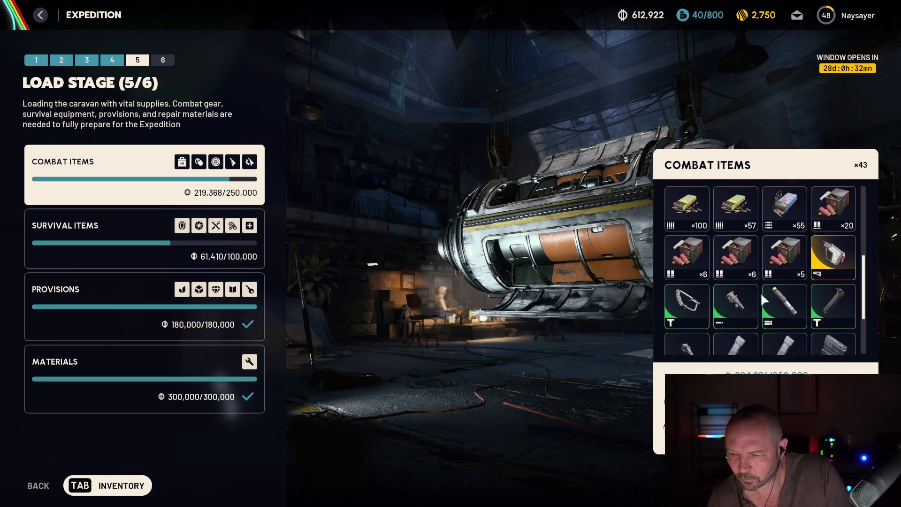
{"action": "scroll", "coordinate": [763, 299], "scroll_direction": "down", "scroll_amount": 2}
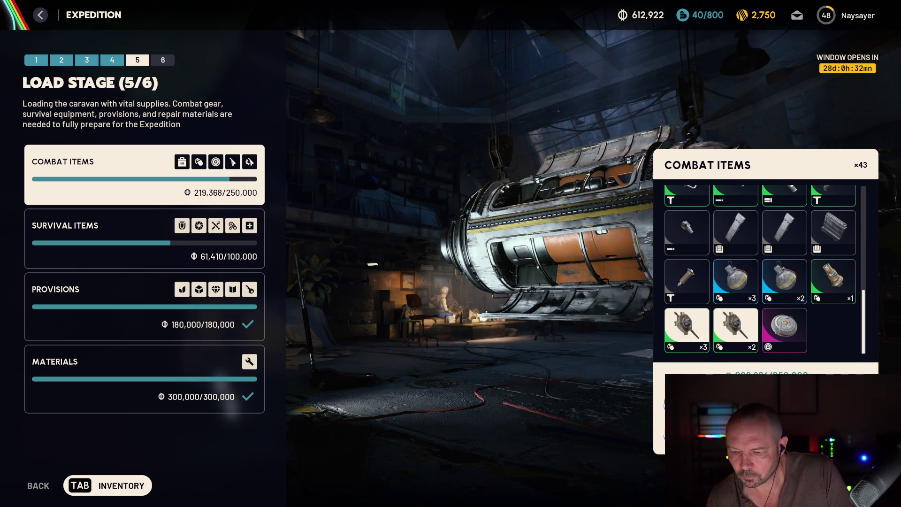
{"action": "key", "text": "Escape"}
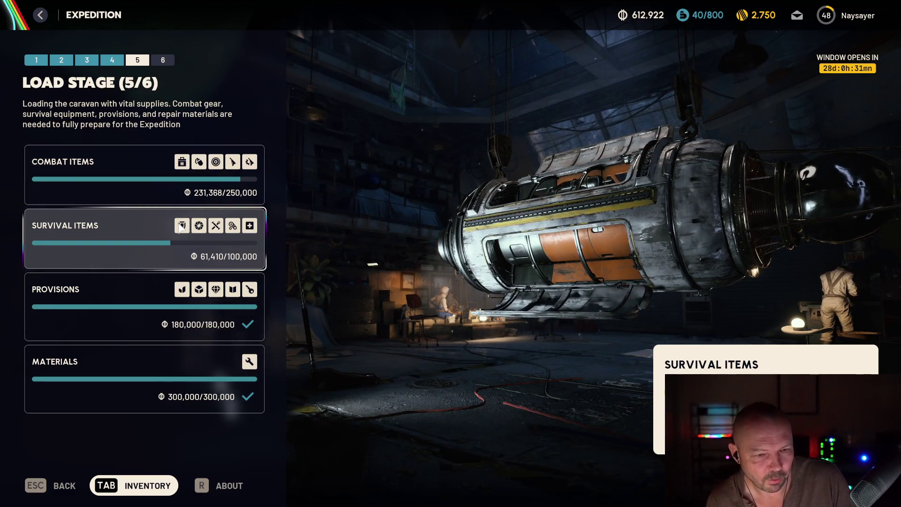
{"action": "left_click", "coordinate": [144, 238]}
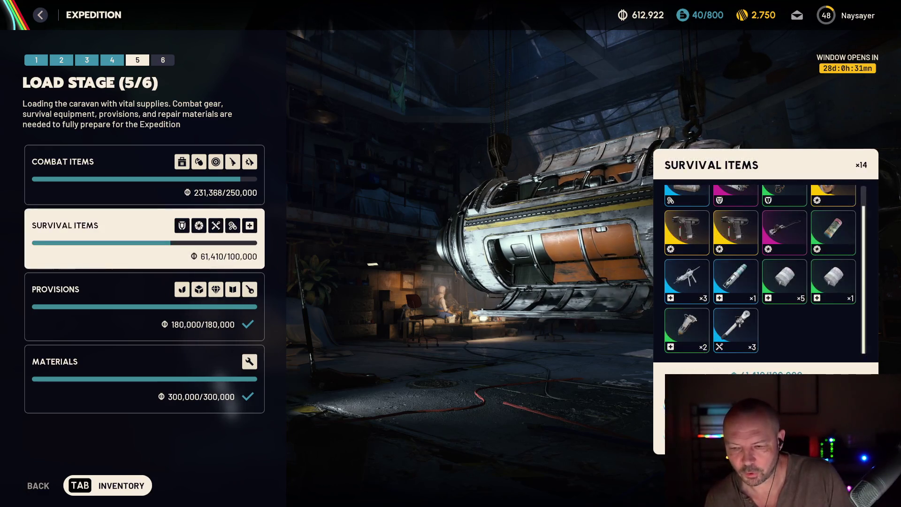
{"action": "scroll", "coordinate": [759, 277], "scroll_direction": "up", "scroll_amount": 1}
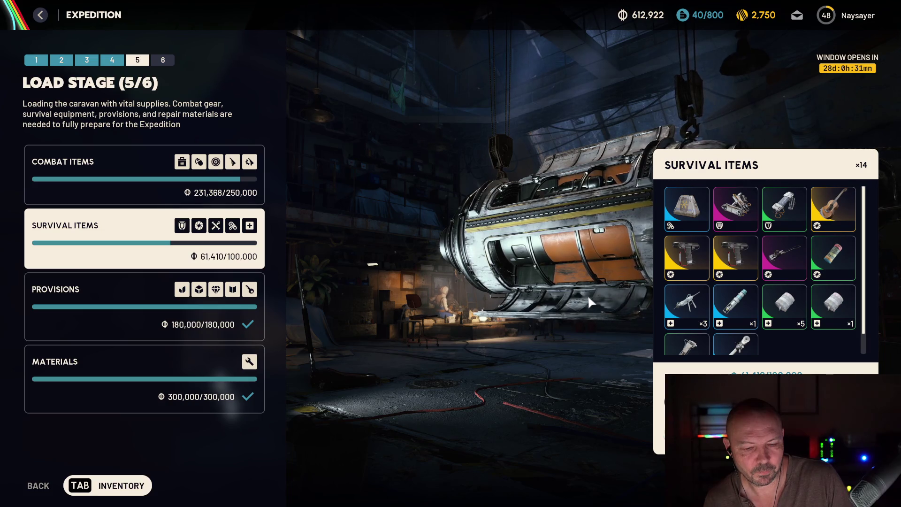
{"action": "key", "text": "Escape"}
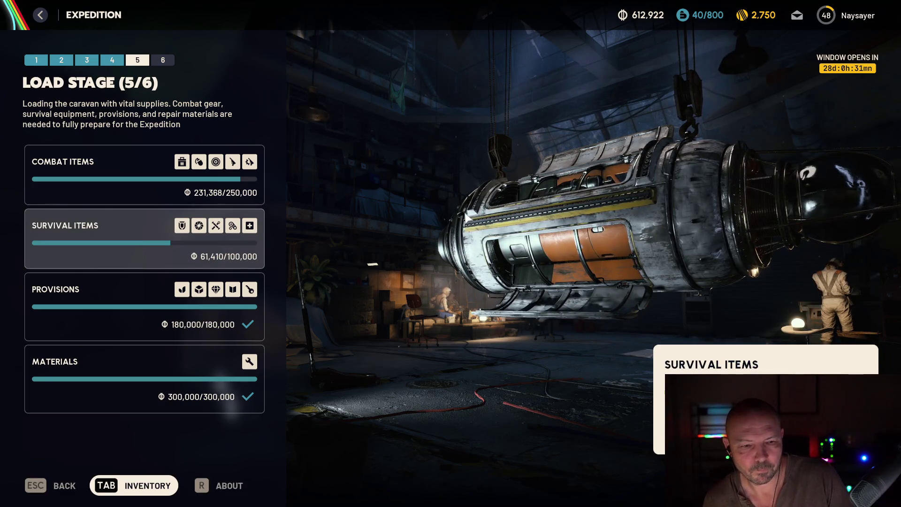
{"action": "key", "text": "Escape"}
{"action": "key", "text": "Escape"}
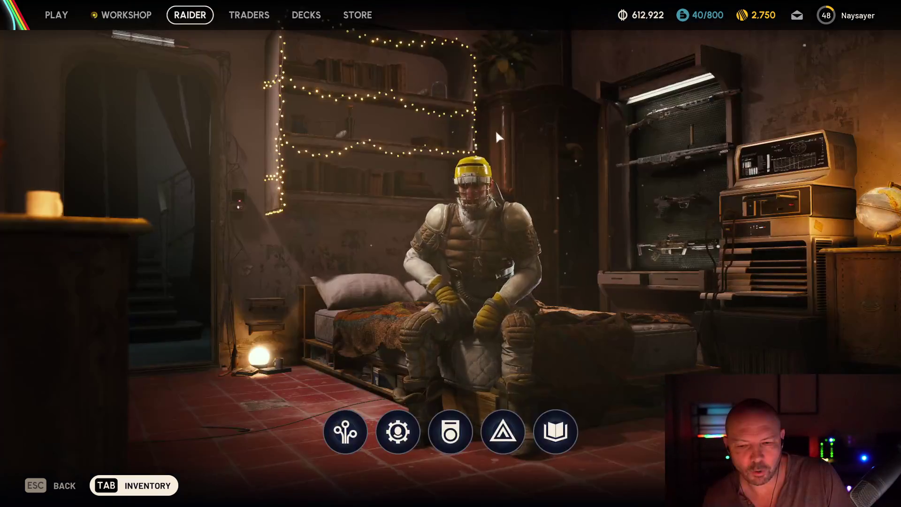
- Collect the loot from Scrappy the Rooster's box in the Workshop and return to the lobby
{"action": "left_click", "coordinate": [123, 18]}
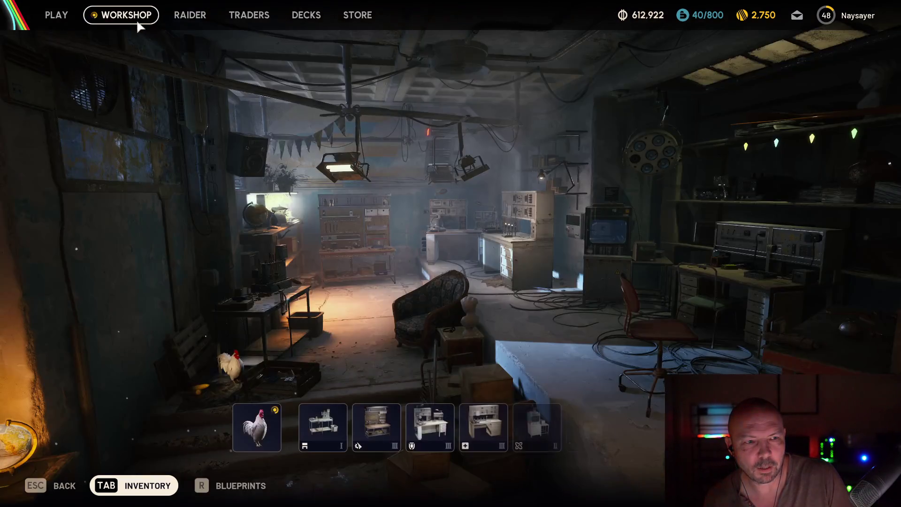
{"action": "left_click", "coordinate": [233, 368]}
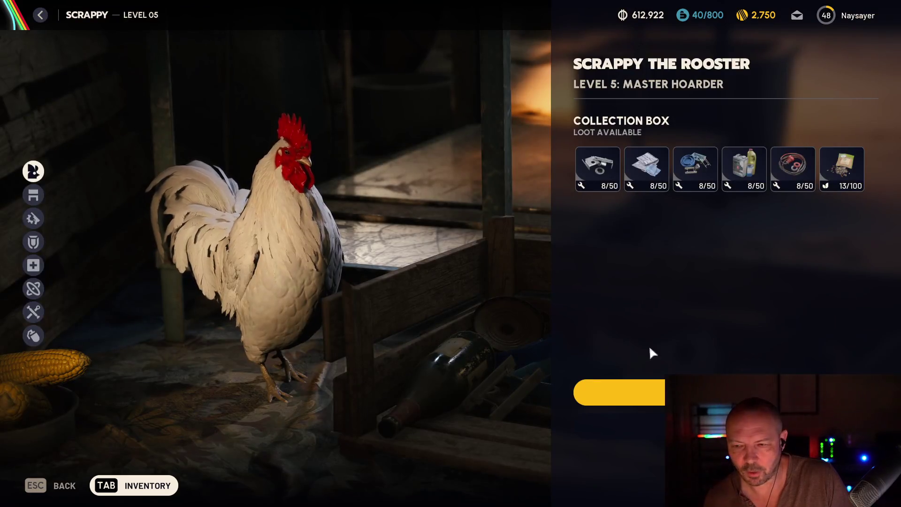
{"action": "left_click", "coordinate": [652, 399]}
{"action": "key", "text": "Escape"}
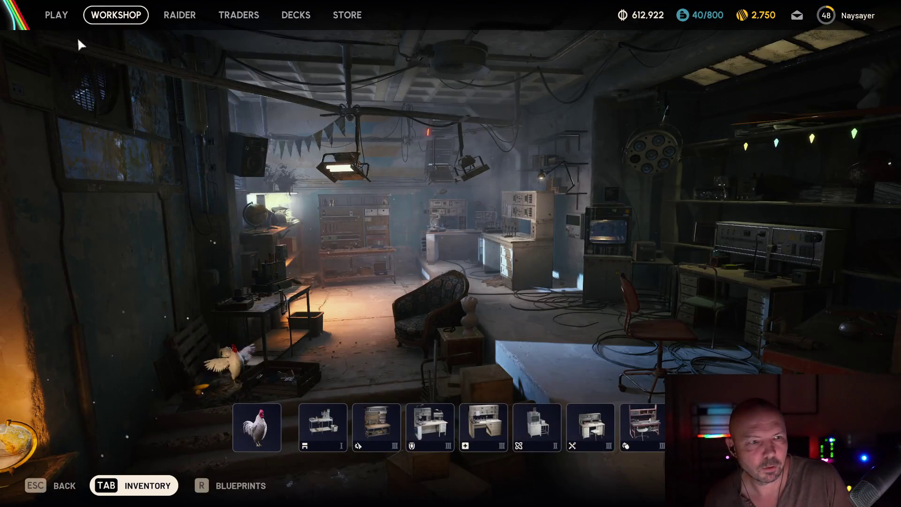
{"action": "key", "text": "Escape"}
- Check the stash (219/280) and backpack (2/17) in the inventory, then close it
{"action": "key", "text": "Tab"}
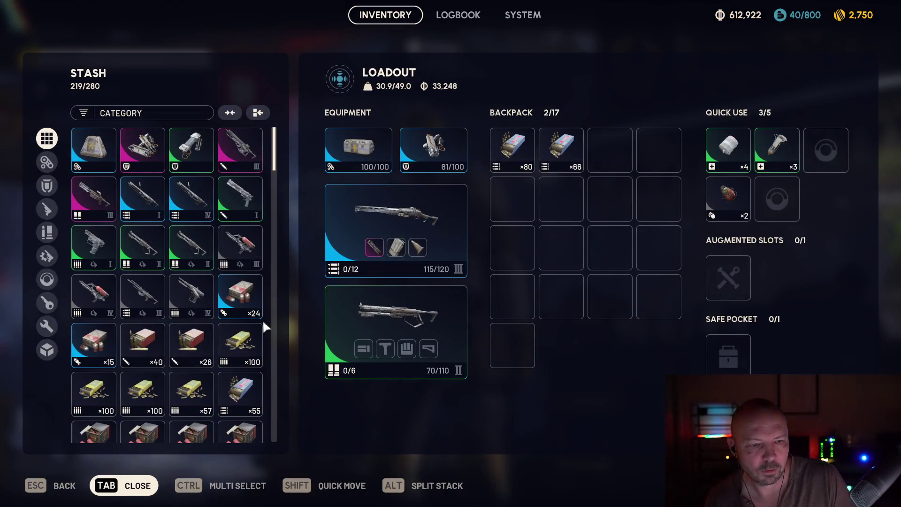
{"action": "scroll", "coordinate": [239, 300], "scroll_direction": "down", "scroll_amount": 10}
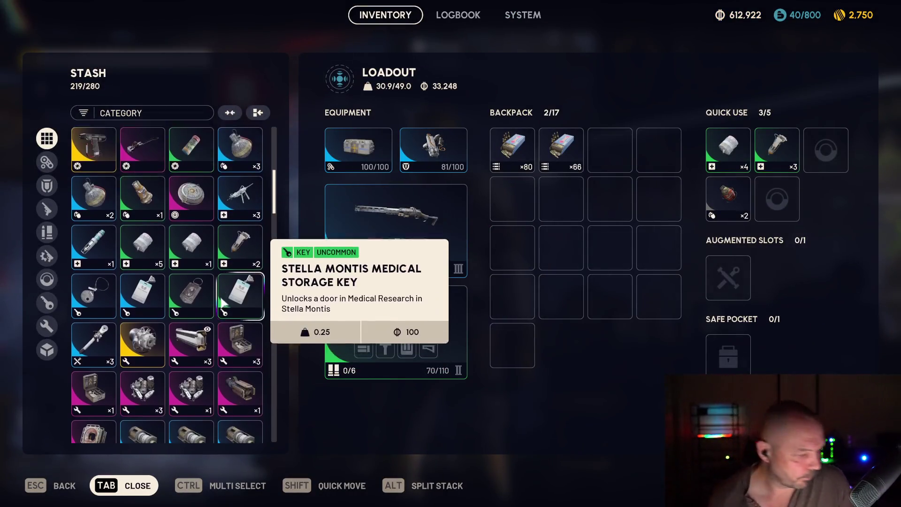
{"action": "scroll", "coordinate": [222, 299], "scroll_direction": "down", "scroll_amount": 10}
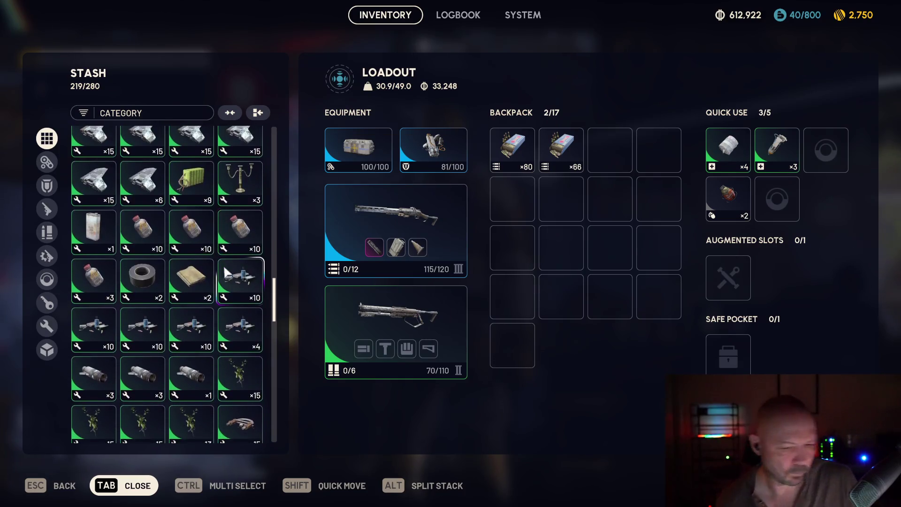
{"action": "mouse_move", "coordinate": [275, 294]}
{"action": "left_mouse_down"}
{"action": "mouse_move", "coordinate": [276, 304]}
{"action": "mouse_move", "coordinate": [276, 177]}
{"action": "left_mouse_up"}
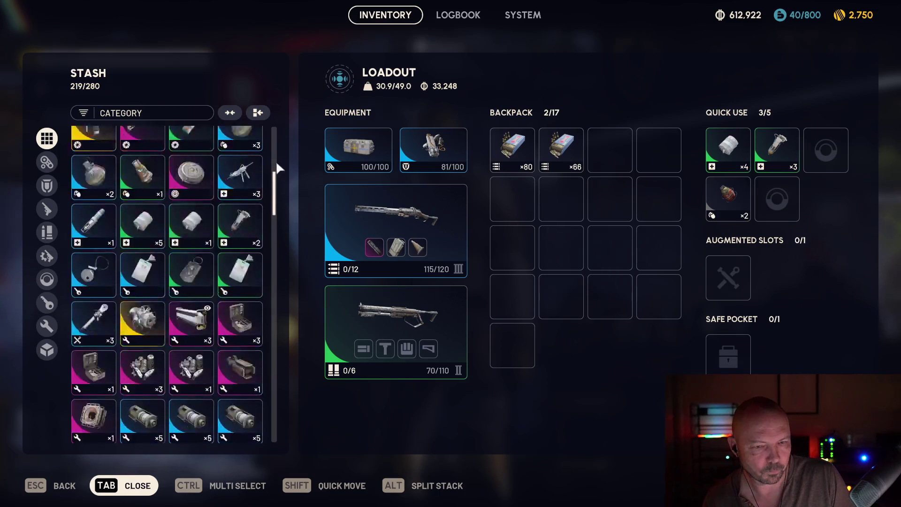
{"action": "key", "text": "Tab"}
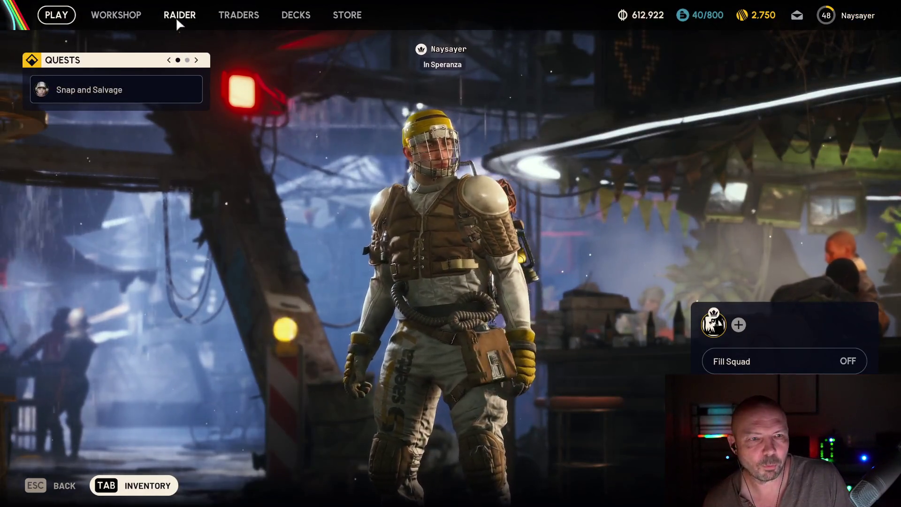
- Check the Explosives Station's upgrade requirements in the Workshop
{"action": "left_click", "coordinate": [116, 15]}
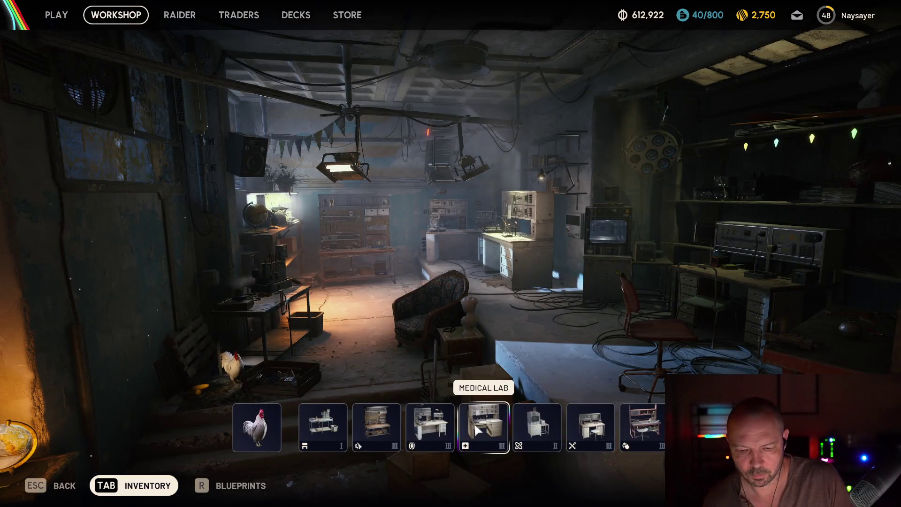
{"action": "left_click", "coordinate": [642, 425]}
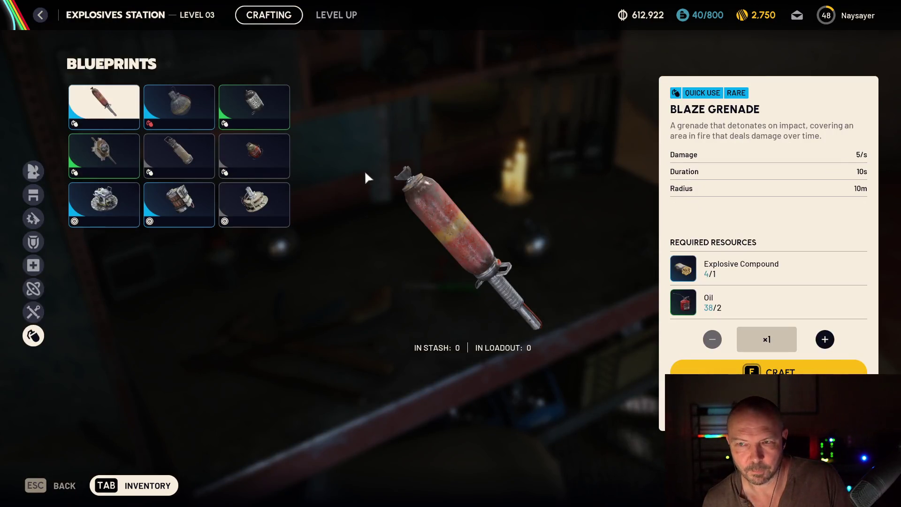
{"action": "left_click", "coordinate": [336, 17]}
{"action": "left_click", "coordinate": [291, 15]}
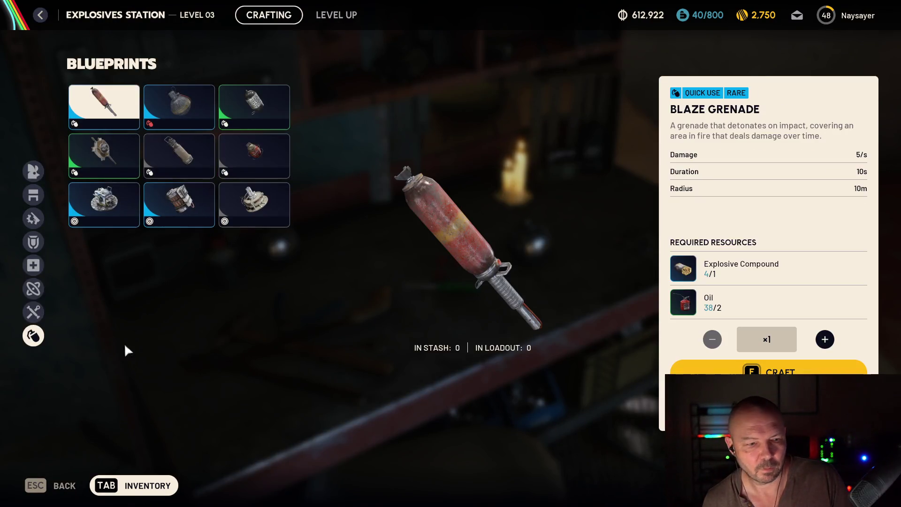
- Review Utility Station and Refiner level-up requirements, then return to the Workshop overview
{"action": "left_click", "coordinate": [41, 315]}
{"action": "left_click", "coordinate": [308, 18]}
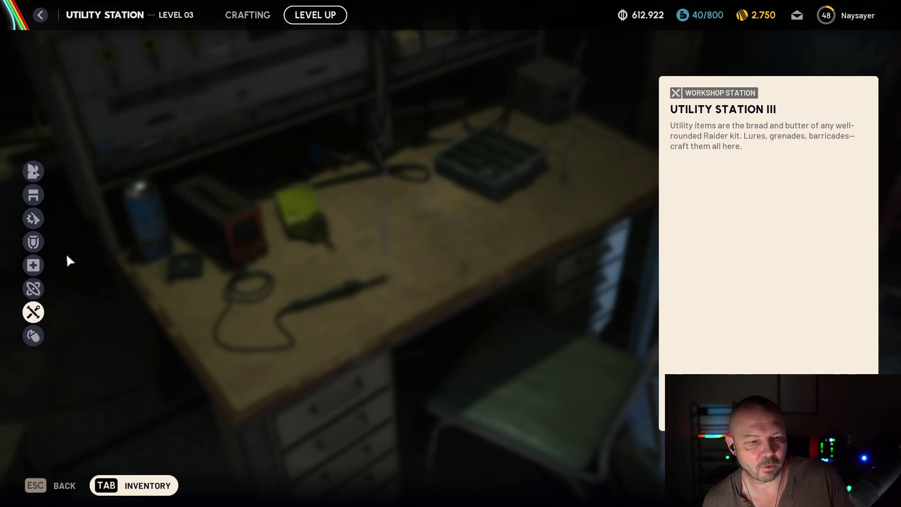
{"action": "left_click", "coordinate": [33, 288]}
{"action": "left_click", "coordinate": [279, 16]}
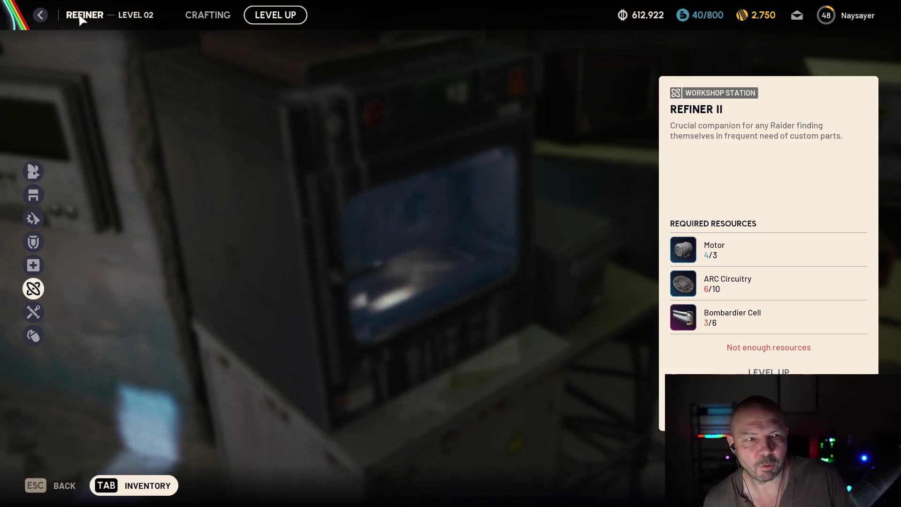
{"action": "left_click", "coordinate": [42, 15]}
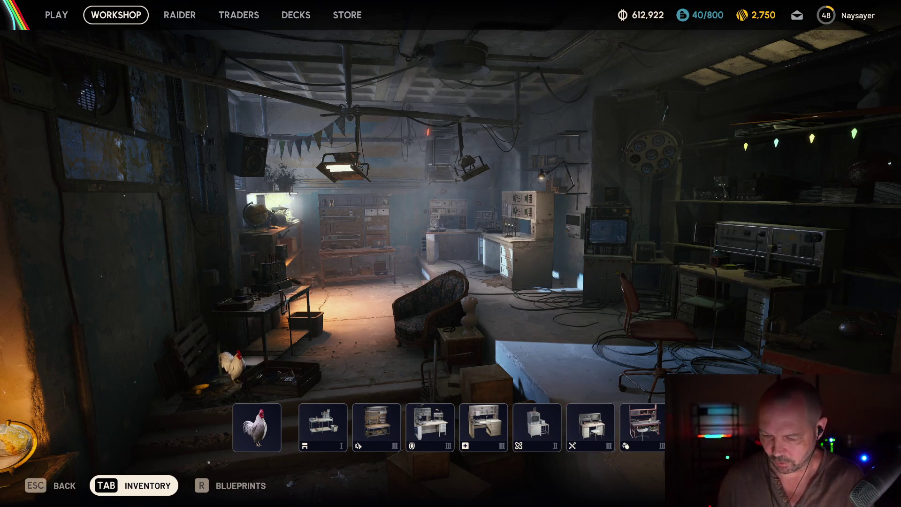
- Reject the pending friend invite from the system menu
{"action": "key", "text": "Escape"}
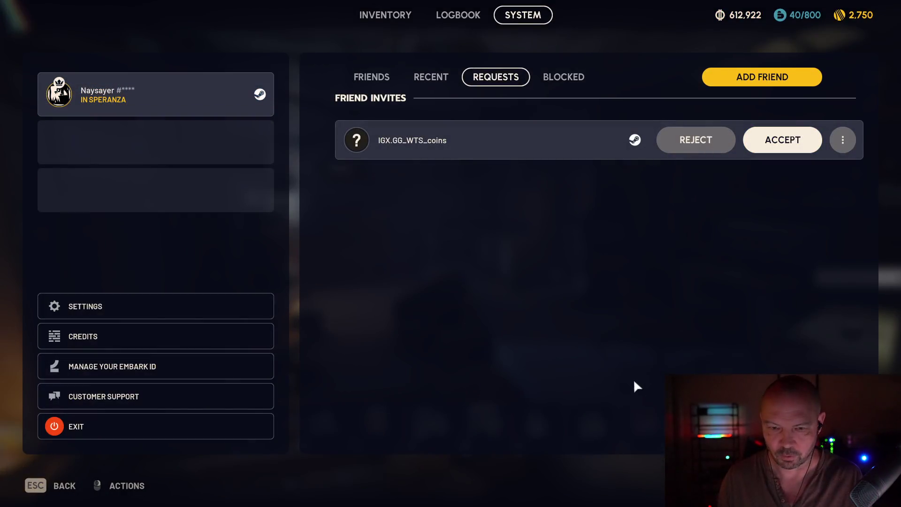
{"action": "left_click", "coordinate": [699, 148]}
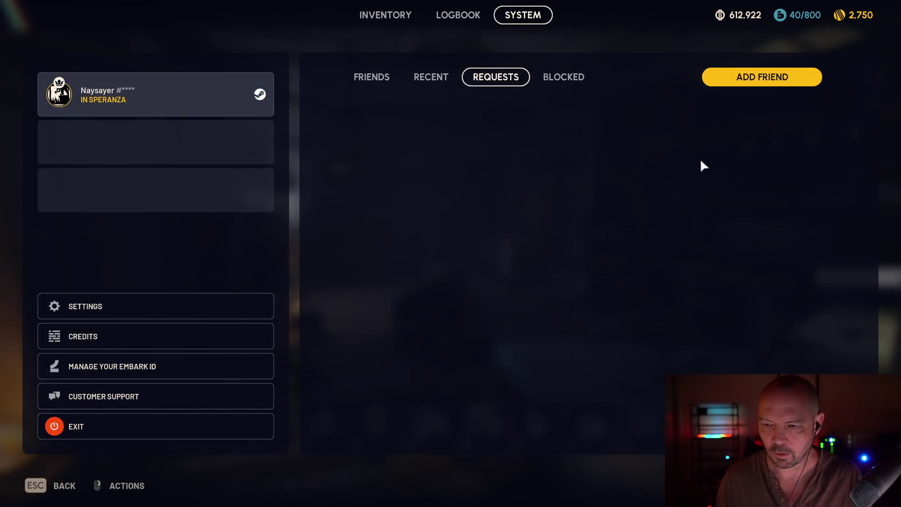
{"action": "key", "text": "Escape"}
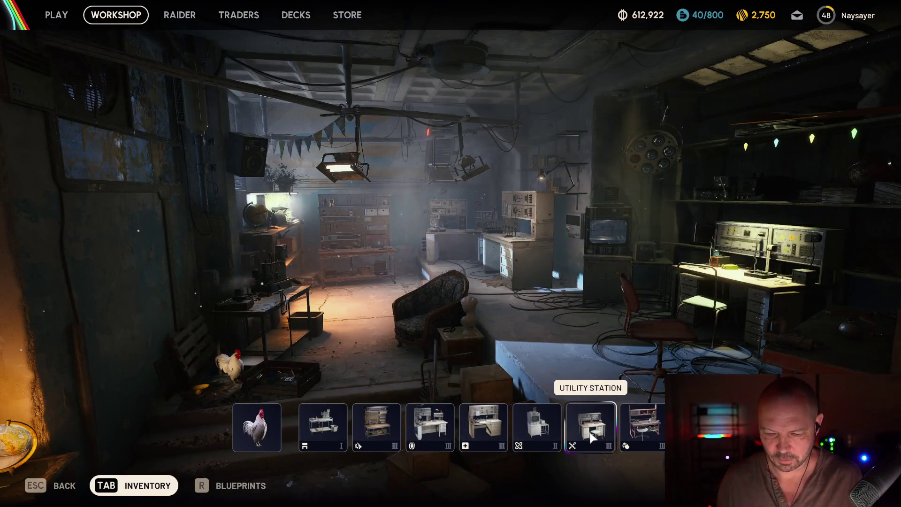
- Craft five Trigger 'Nades at the Explosives Station
{"action": "left_click", "coordinate": [610, 424]}
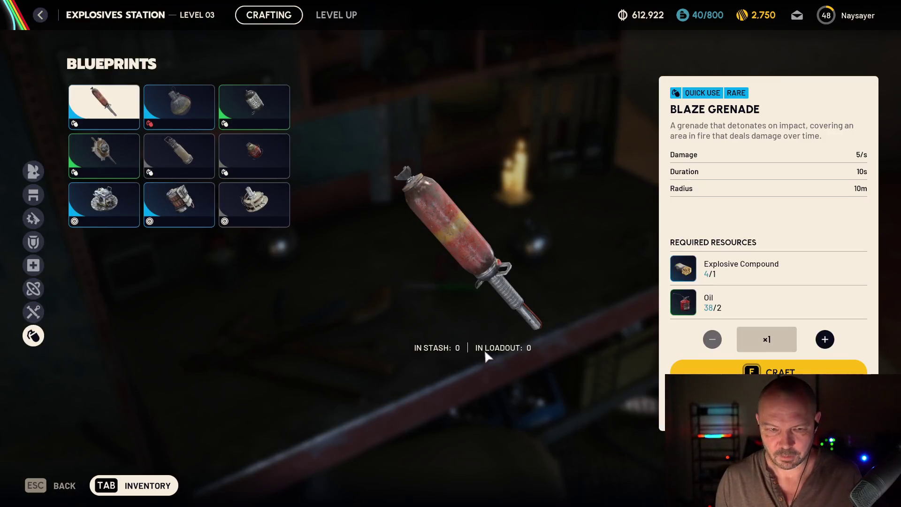
{"action": "left_click", "coordinate": [188, 207]}
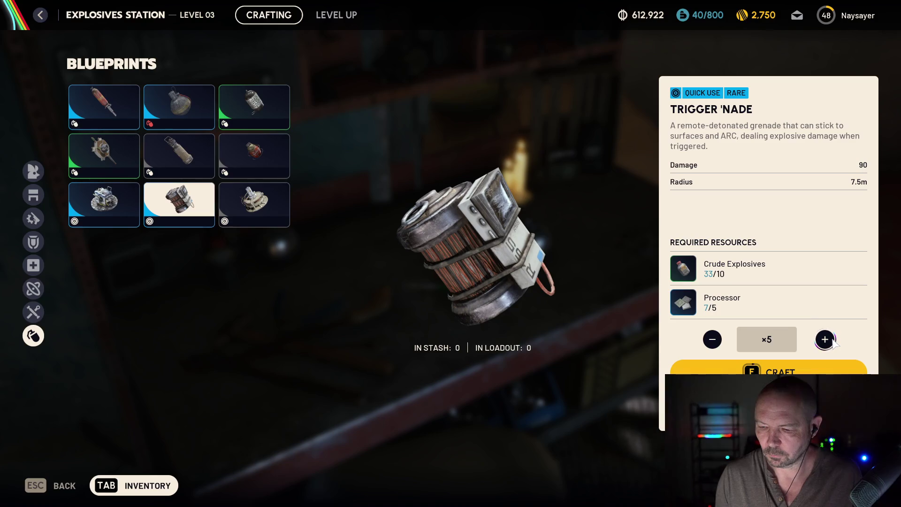
{"action": "key", "text": "f"}
{"action": "key", "text": "Escape"}
{"action": "key", "text": "Tab"}
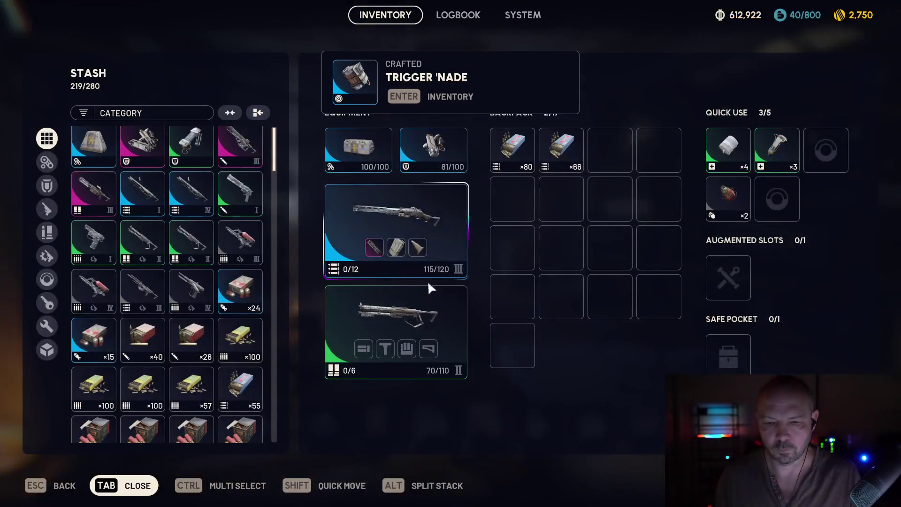
- Add two Trigger 'Nades to the second Quick Use stack, raising it from 3 to 5
{"action": "scroll", "coordinate": [212, 272], "scroll_direction": "down", "scroll_amount": 3}
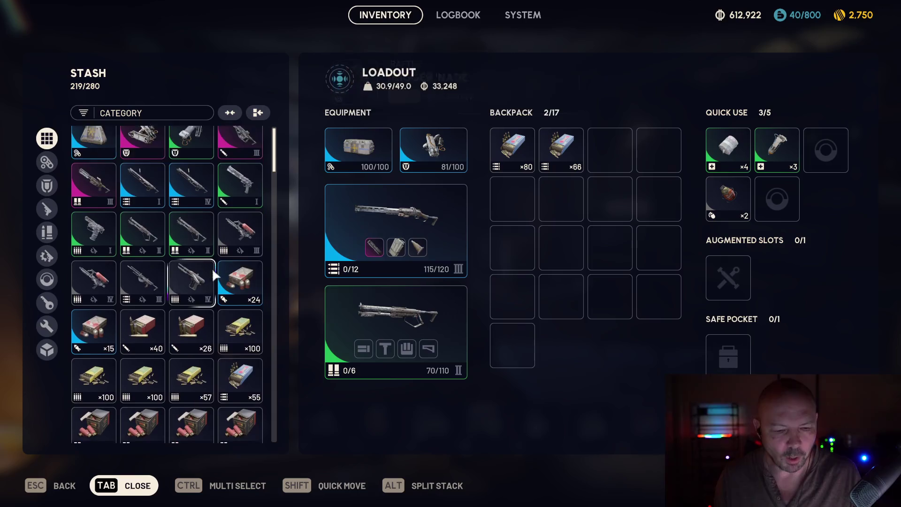
{"action": "scroll", "coordinate": [196, 305], "scroll_direction": "down", "scroll_amount": 5}
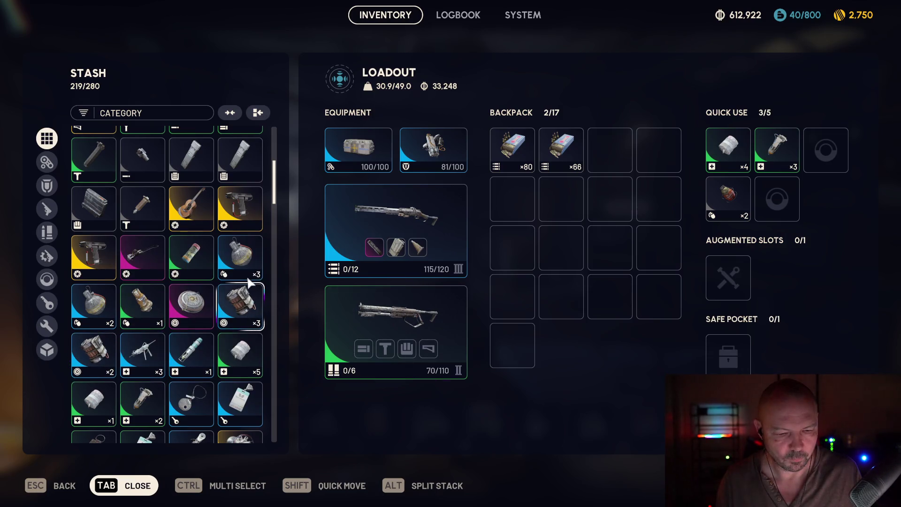
{"action": "scroll", "coordinate": [242, 300], "scroll_direction": "down", "scroll_amount": 1}
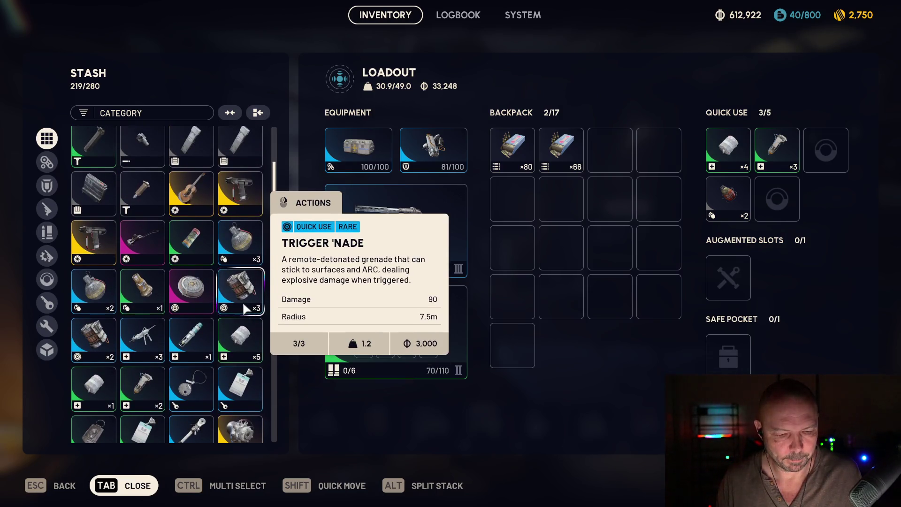
{"action": "scroll", "coordinate": [244, 307], "scroll_direction": "down", "scroll_amount": 1}
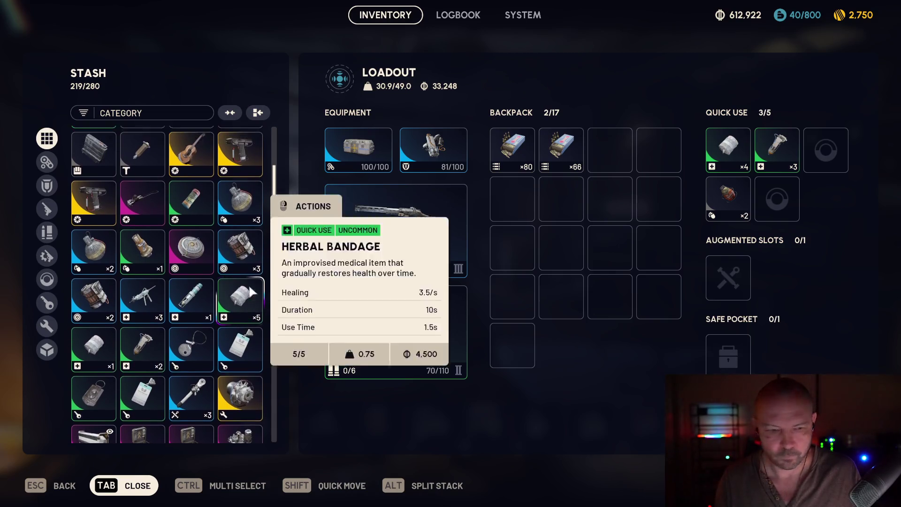
{"action": "scroll", "coordinate": [243, 303], "scroll_direction": "up", "scroll_amount": 2}
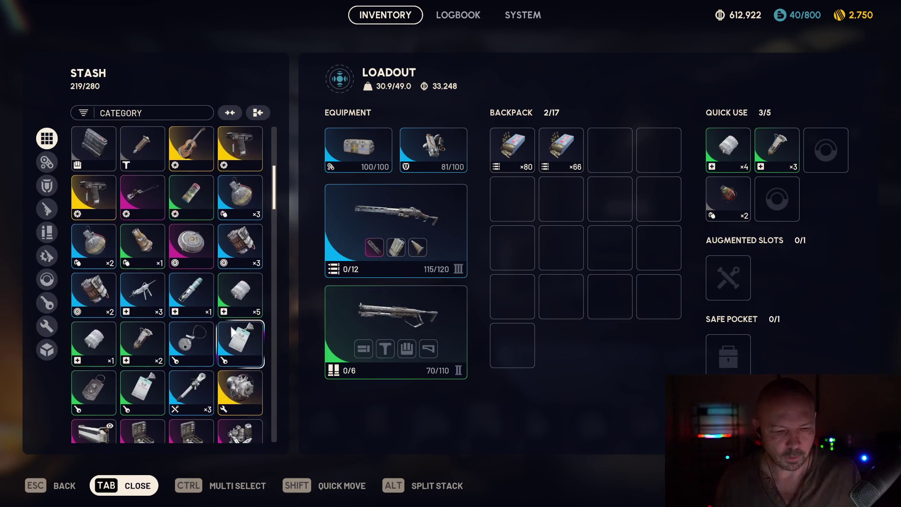
{"action": "scroll", "coordinate": [237, 305], "scroll_direction": "down", "scroll_amount": 3}
{"action": "mouse_move", "coordinate": [248, 311]}
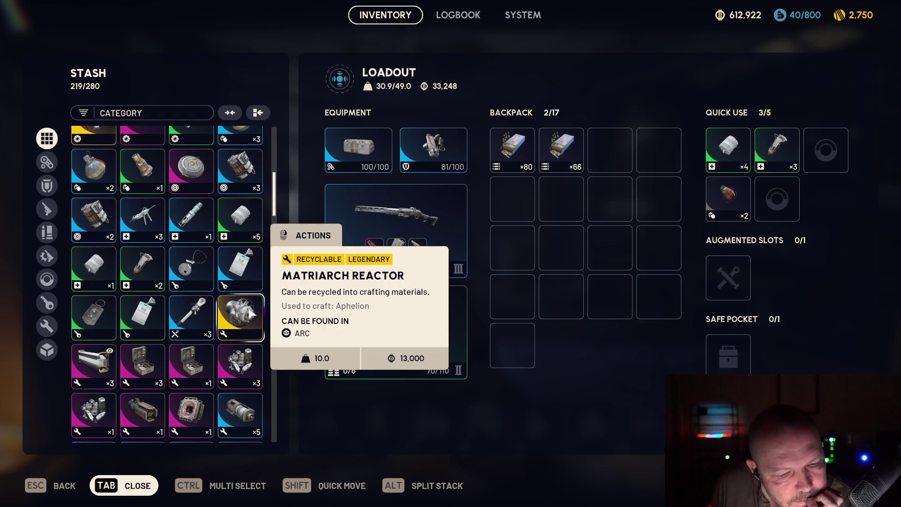
{"action": "left_click_drag", "start_coordinate": [724, 183], "coordinate": [769, 157]}
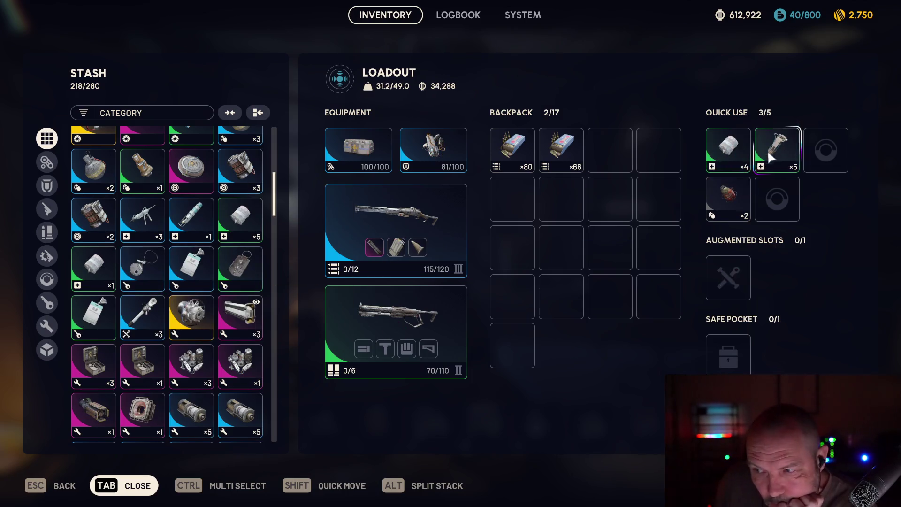
{"action": "scroll", "coordinate": [237, 315], "scroll_direction": "up", "scroll_amount": 3}
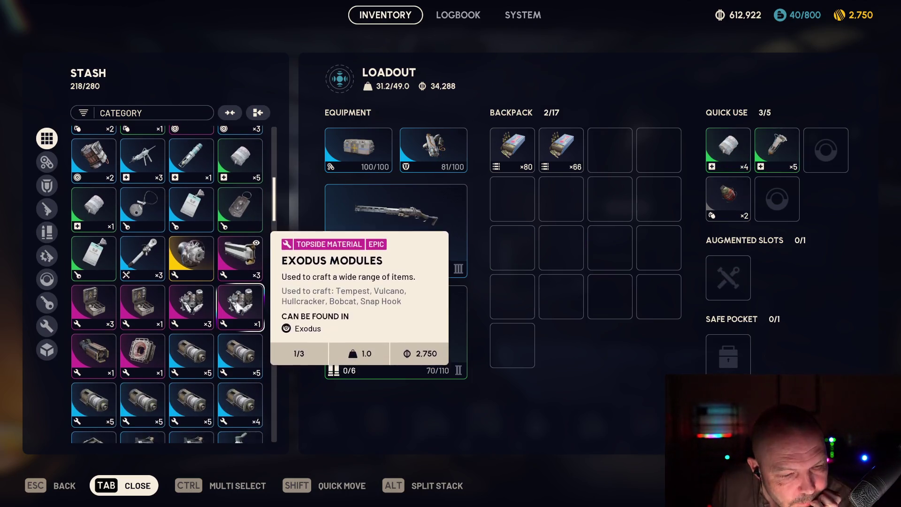
{"action": "key", "text": "Tab"}
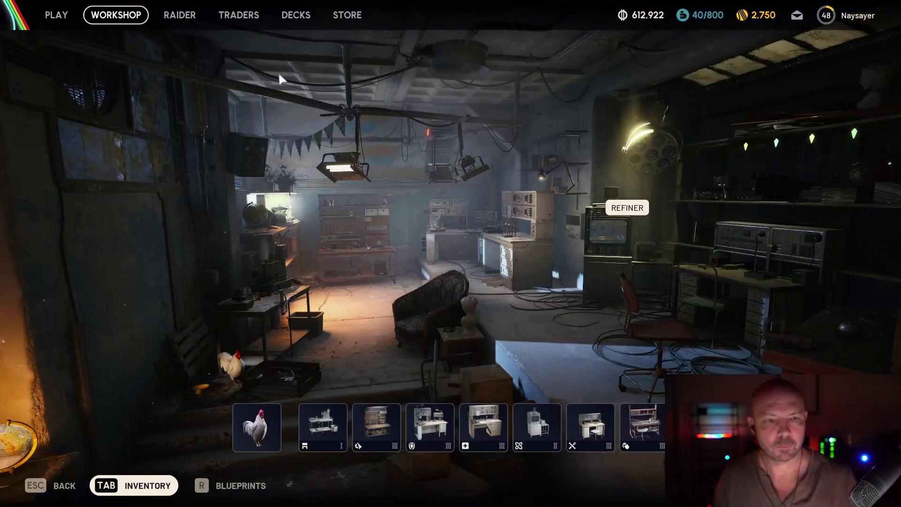
- Refine a ×15 batch of Durable Cloth at the Refiner, bringing the stash count to 17
{"action": "left_click", "coordinate": [540, 433]}
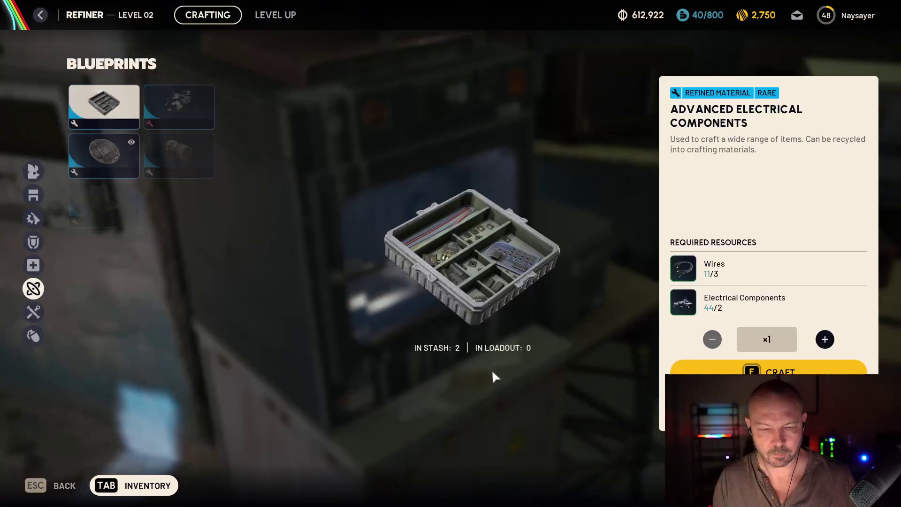
{"action": "left_click", "coordinate": [183, 239]}
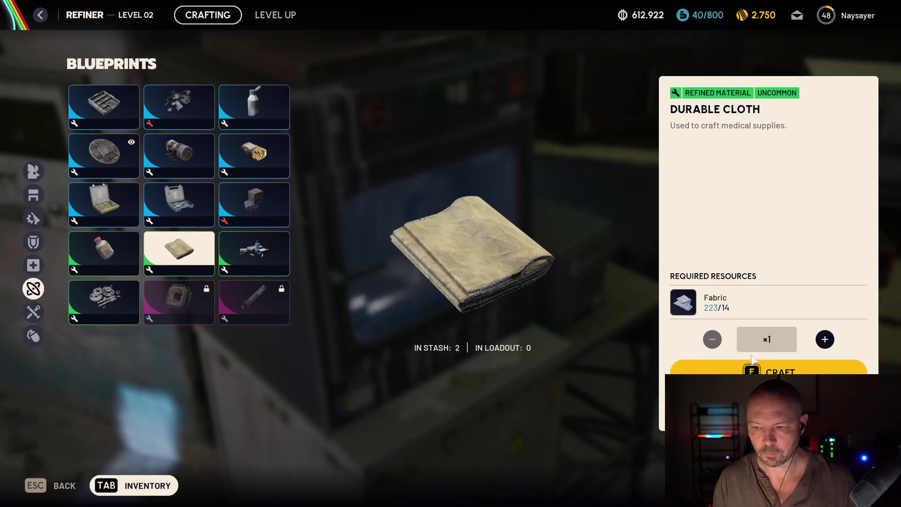
{"action": "left_click", "coordinate": [824, 339]}
{"action": "left_click", "coordinate": [824, 339]}
{"action": "left_click", "coordinate": [824, 339]}
{"action": "left_click", "coordinate": [824, 339]}
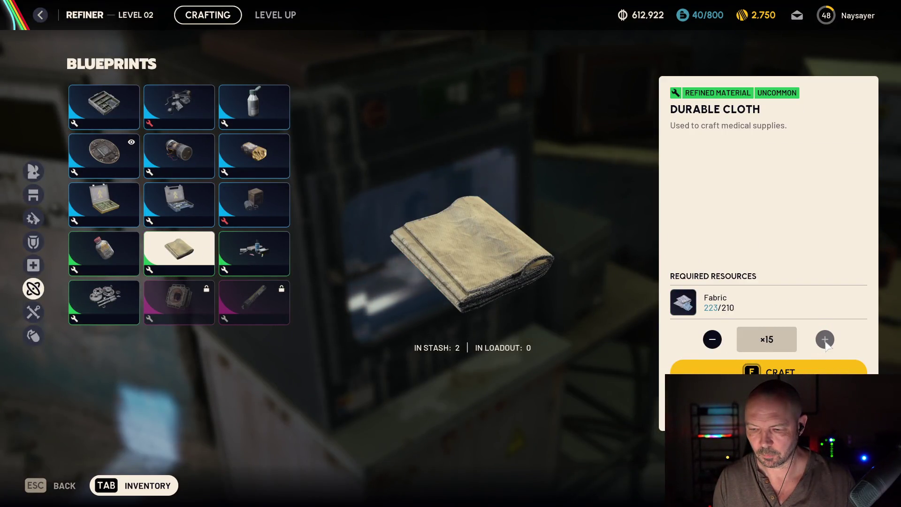
{"action": "key", "text": "f"}
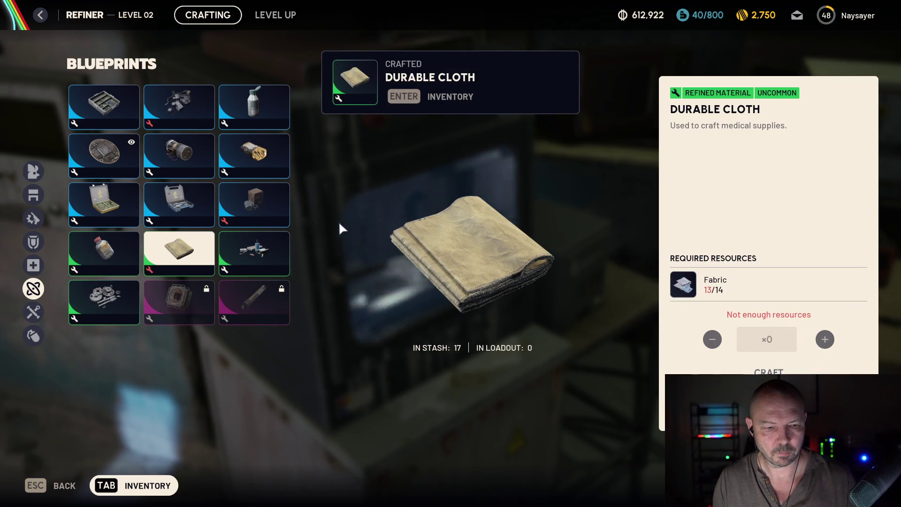
{"action": "key", "text": "Escape"}
{"action": "left_click", "coordinate": [443, 422]}
{"action": "key", "text": "Escape"}
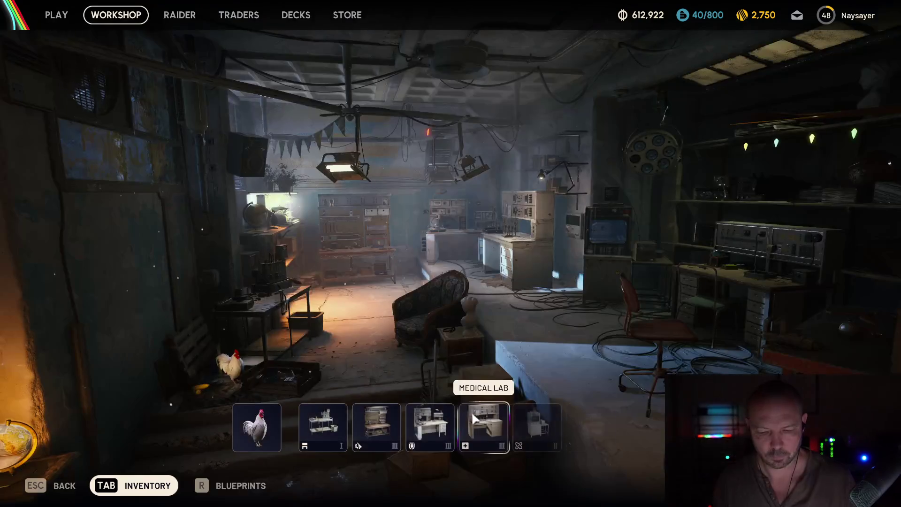
- Craft 15 Herbal Bandages at the Medical Lab, raising the stash from 6 to 22, then open the inventory
{"action": "left_click", "coordinate": [485, 423]}
{"action": "left_click", "coordinate": [284, 127]}
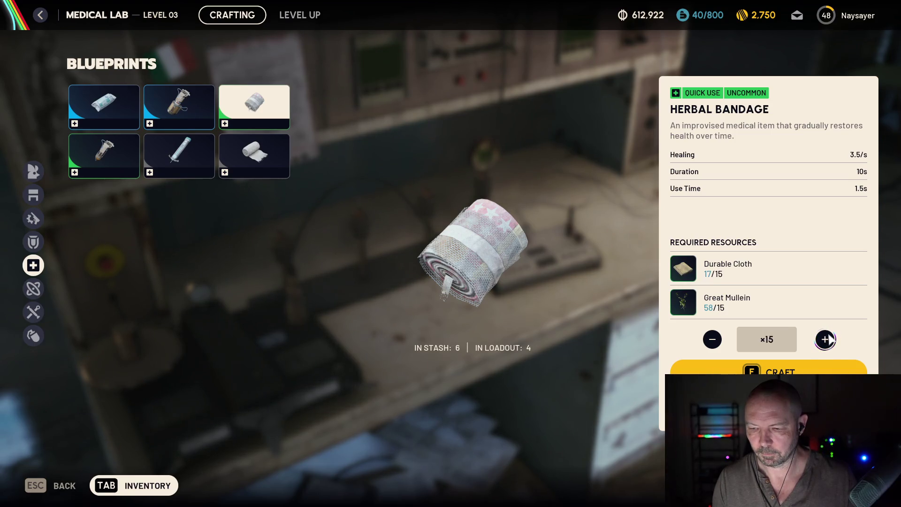
{"action": "key", "text": "f"}
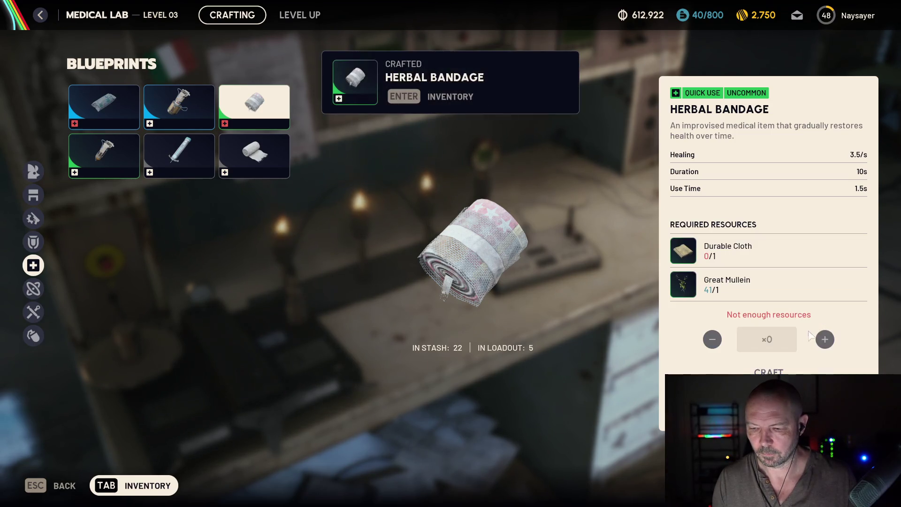
{"action": "key", "text": "Escape"}
{"action": "key", "text": "Tab"}
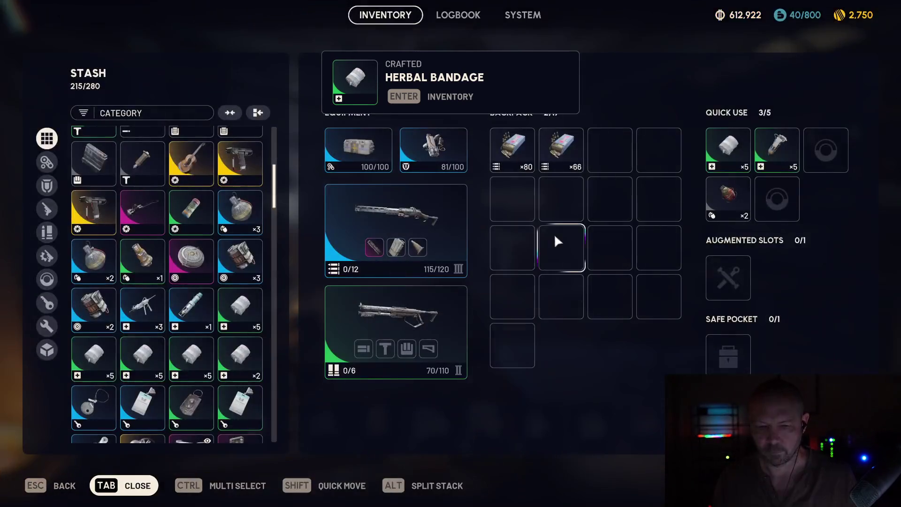
- Return the Il Toro II from the second weapon slot to the stash, cutting loadout weight to 23.4/49.0
{"action": "mouse_move", "coordinate": [428, 314]}
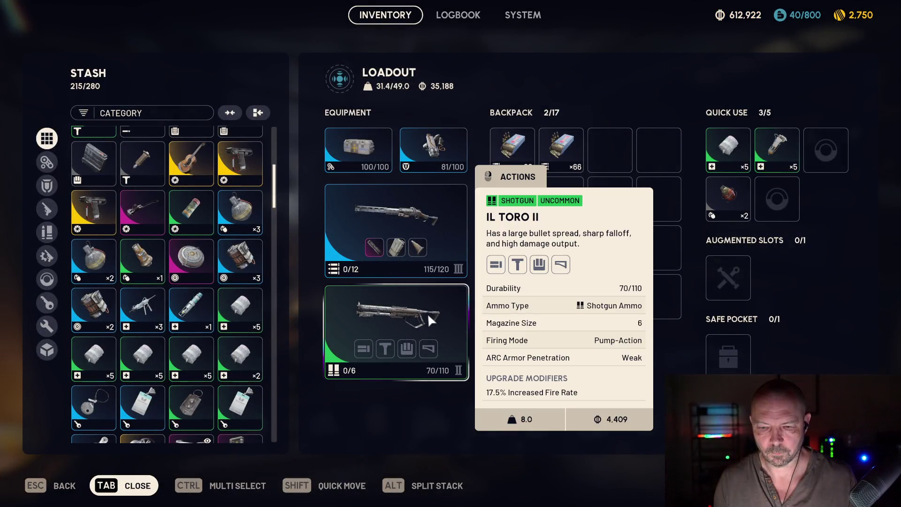
{"action": "left_click", "coordinate": [427, 311], "text": "shift"}
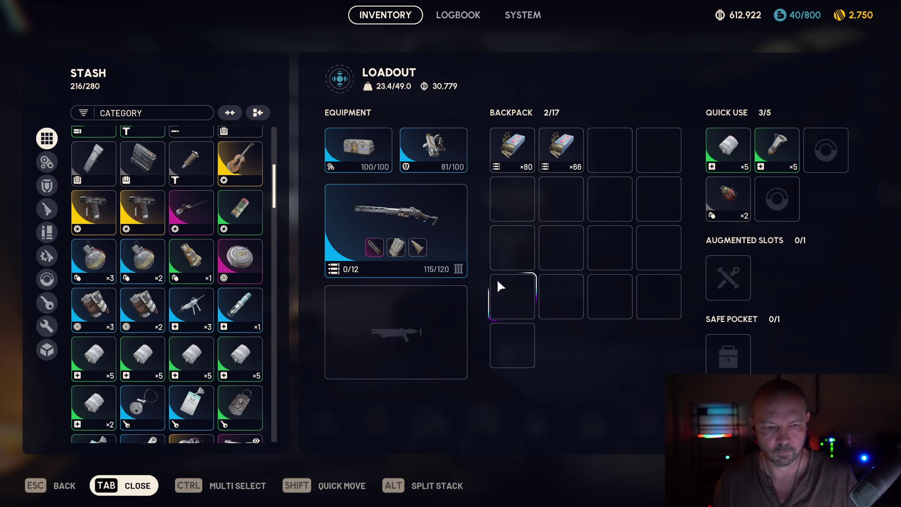
{"action": "scroll", "coordinate": [217, 331], "scroll_direction": "up", "scroll_amount": 10}
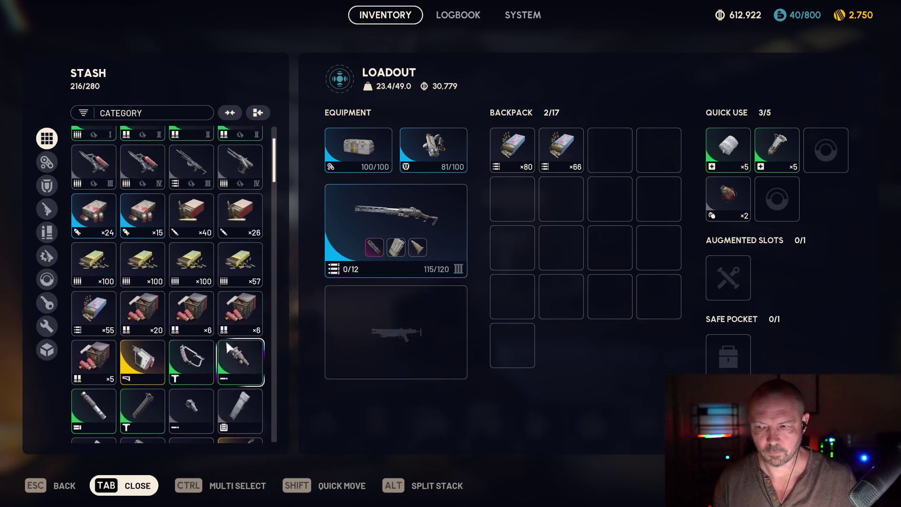
{"action": "mouse_move", "coordinate": [231, 347]}
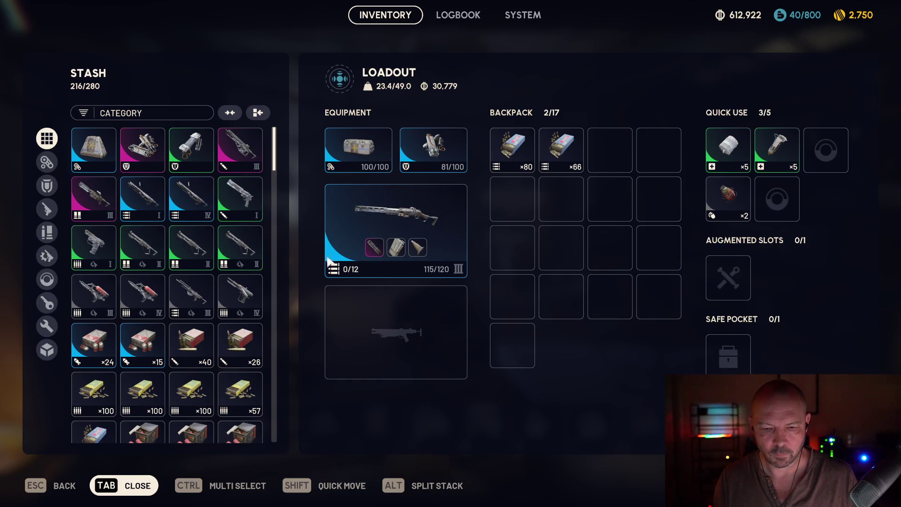
- Check the Renegade III's weapon upgrade options, which need more Medium Gun Parts, then go back to the inventory
{"action": "right_click", "coordinate": [375, 215]}
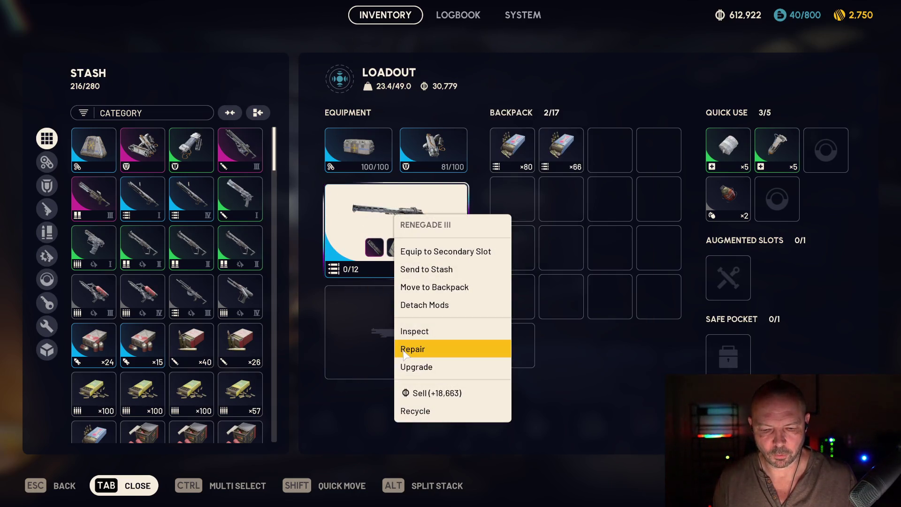
{"action": "left_click", "coordinate": [407, 366]}
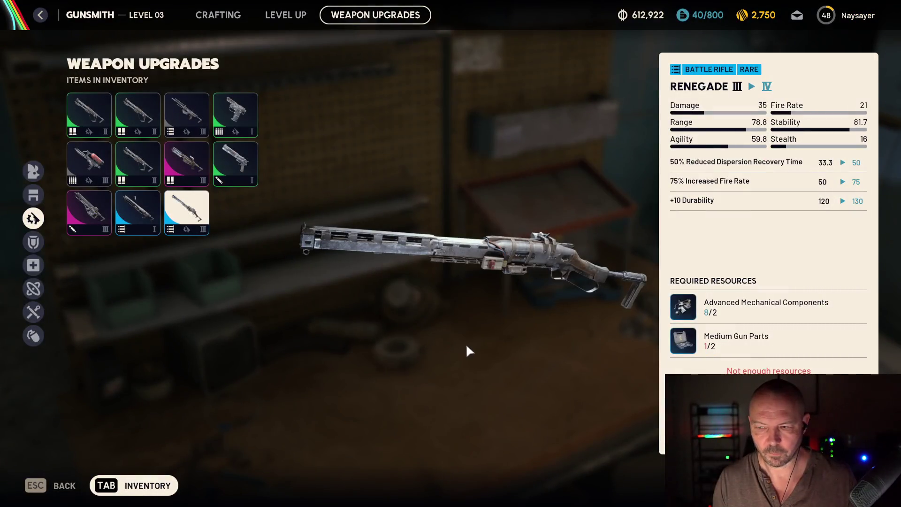
{"action": "key", "text": "Escape"}
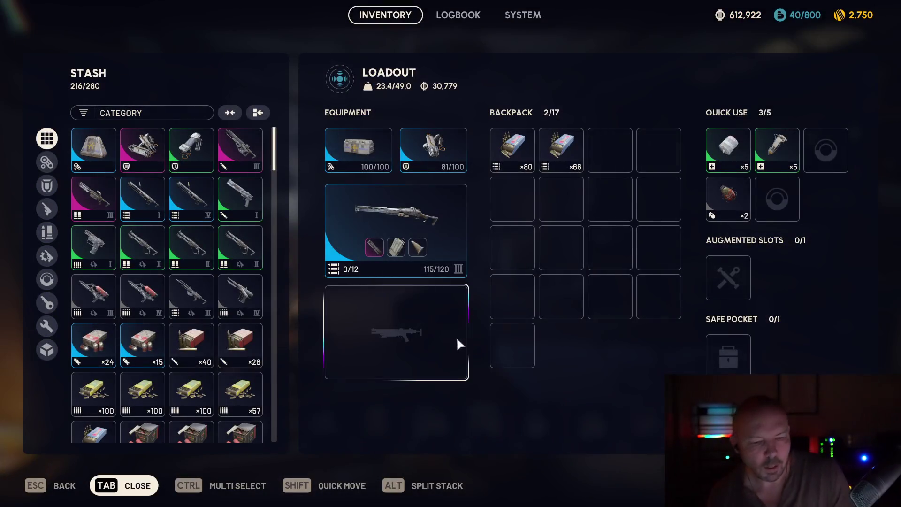
- Scroll through the stash grid inspecting items, then close the inventory to the Workshop view
{"action": "scroll", "coordinate": [210, 319], "scroll_direction": "down", "scroll_amount": 4}
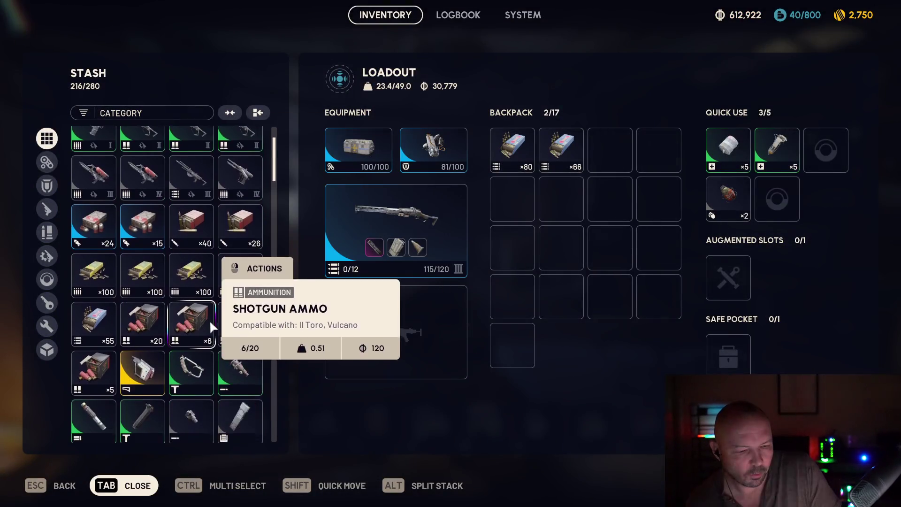
{"action": "scroll", "coordinate": [242, 319], "scroll_direction": "down", "scroll_amount": 6}
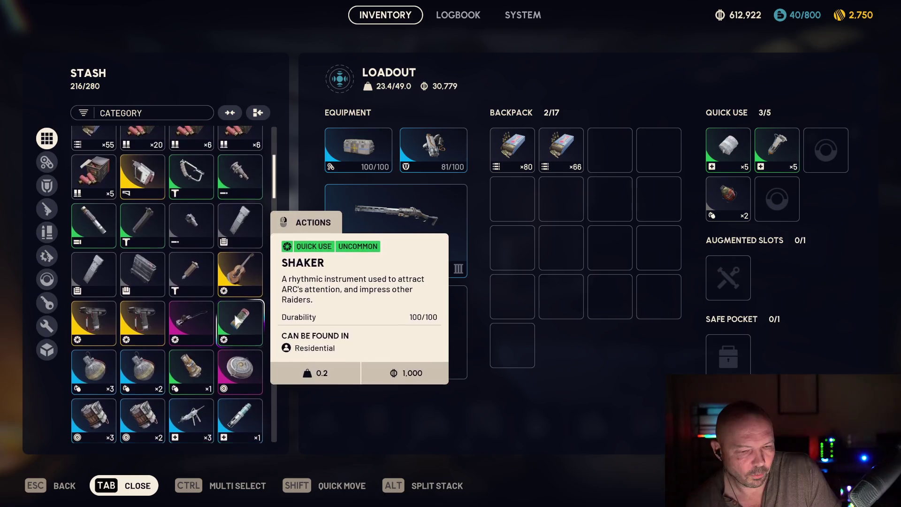
{"action": "scroll", "coordinate": [233, 322], "scroll_direction": "down", "scroll_amount": 2}
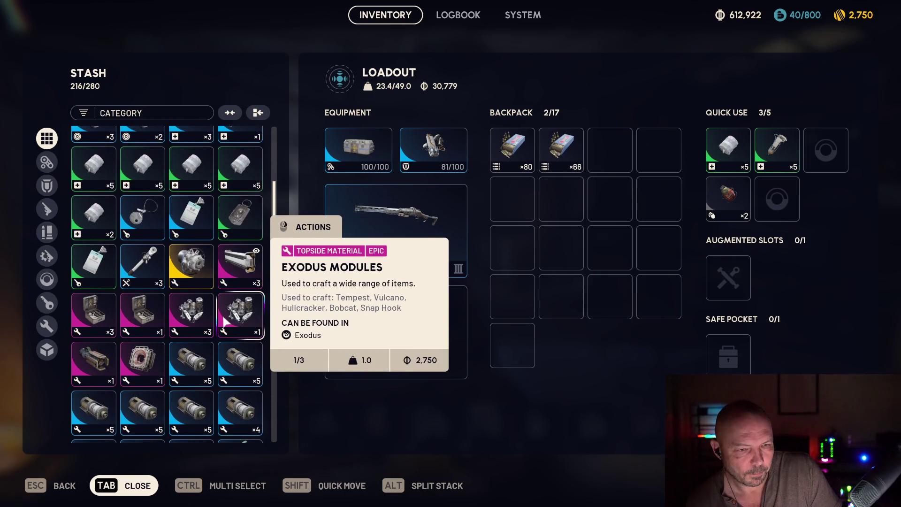
{"action": "scroll", "coordinate": [225, 323], "scroll_direction": "up", "scroll_amount": 1}
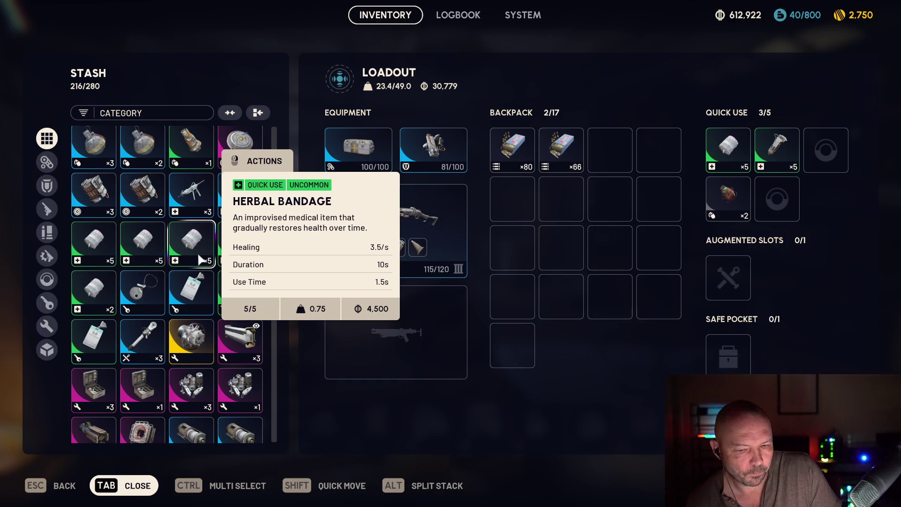
{"action": "mouse_move", "coordinate": [101, 239]}
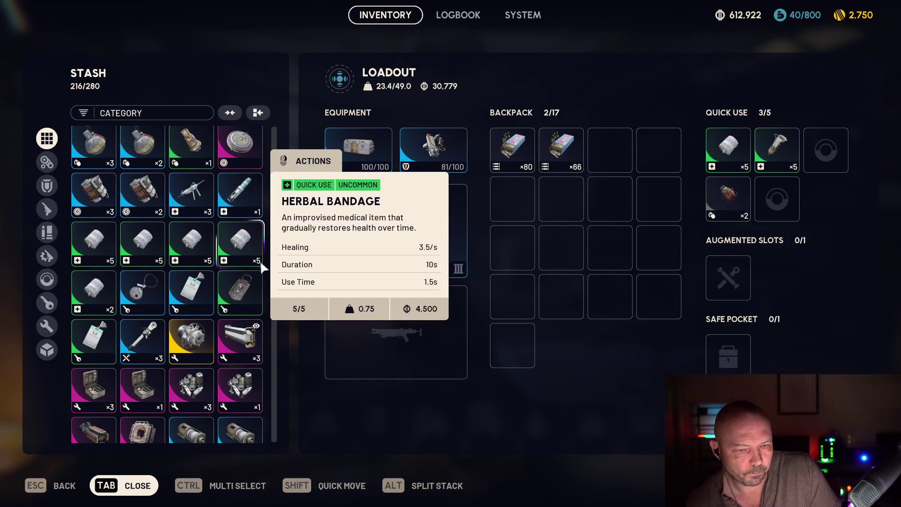
{"action": "scroll", "coordinate": [235, 334], "scroll_direction": "down", "scroll_amount": 3}
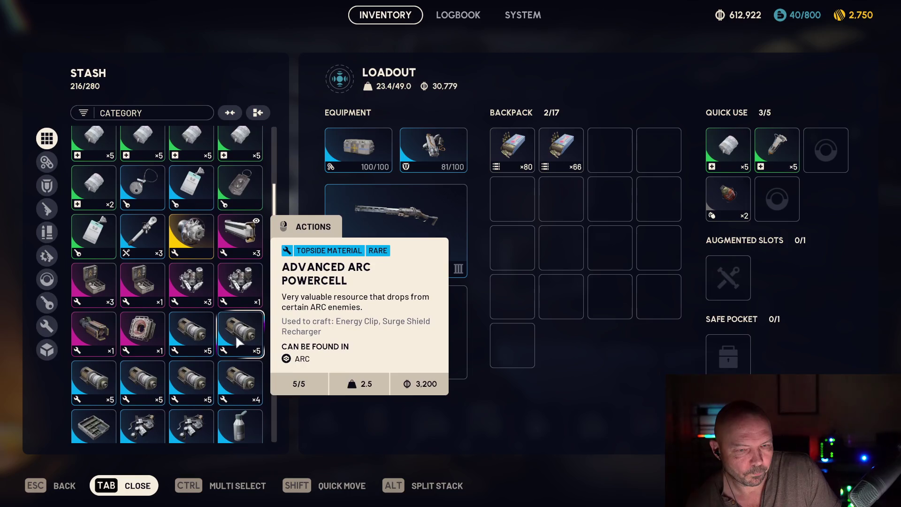
{"action": "mouse_move", "coordinate": [254, 181]}
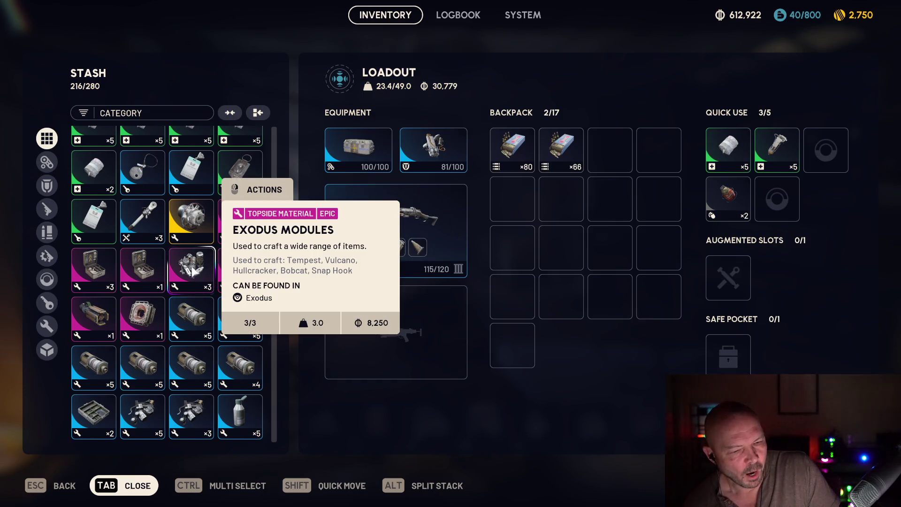
{"action": "key", "text": "Tab"}
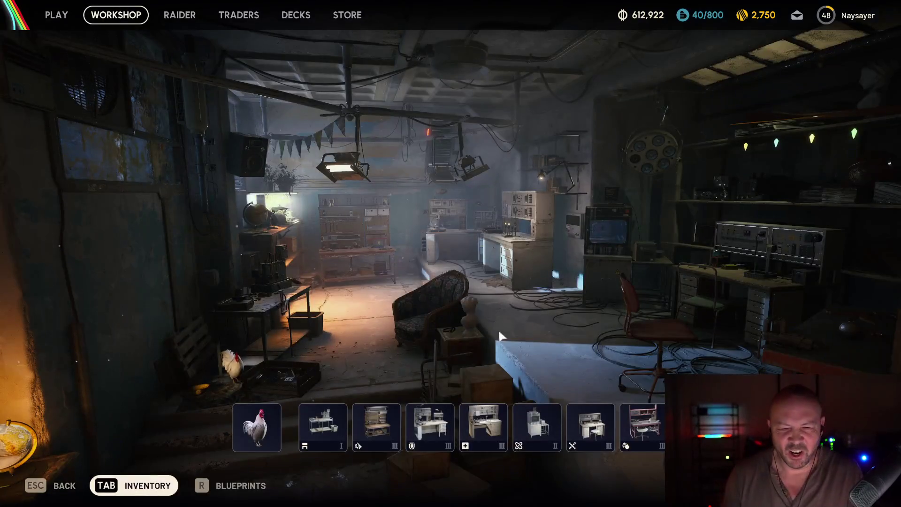
- In Map Selection, preview Buried City Night Raid, then pick Dam Battlegrounds with the Electromagnetic Storm condition
{"action": "left_click", "coordinate": [65, 15]}
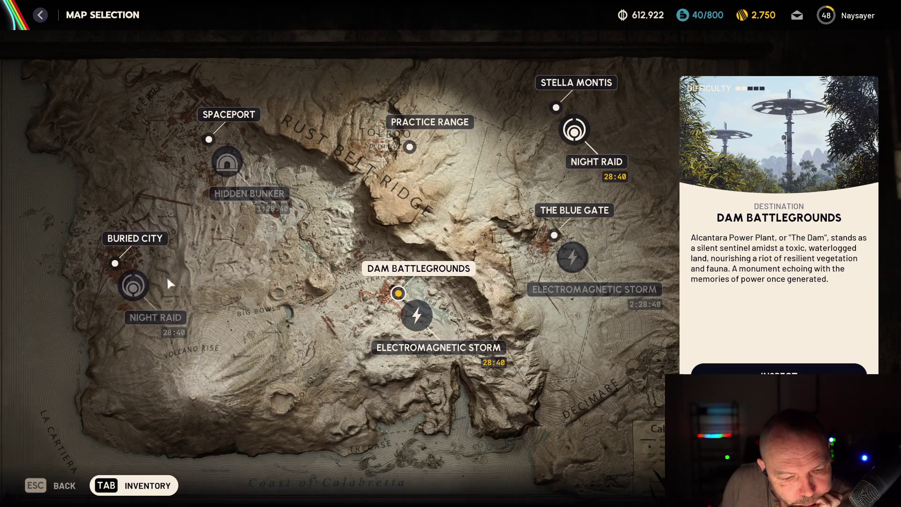
{"action": "left_click", "coordinate": [154, 317]}
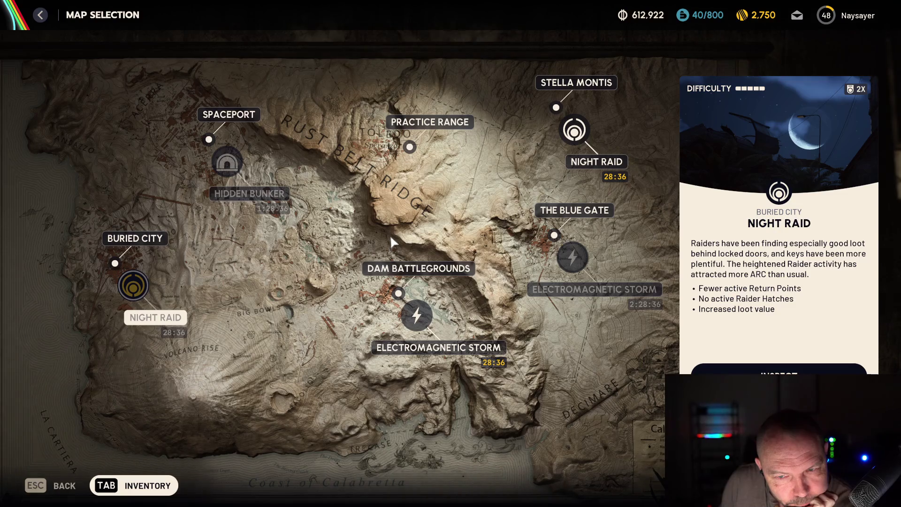
{"action": "left_click", "coordinate": [430, 270]}
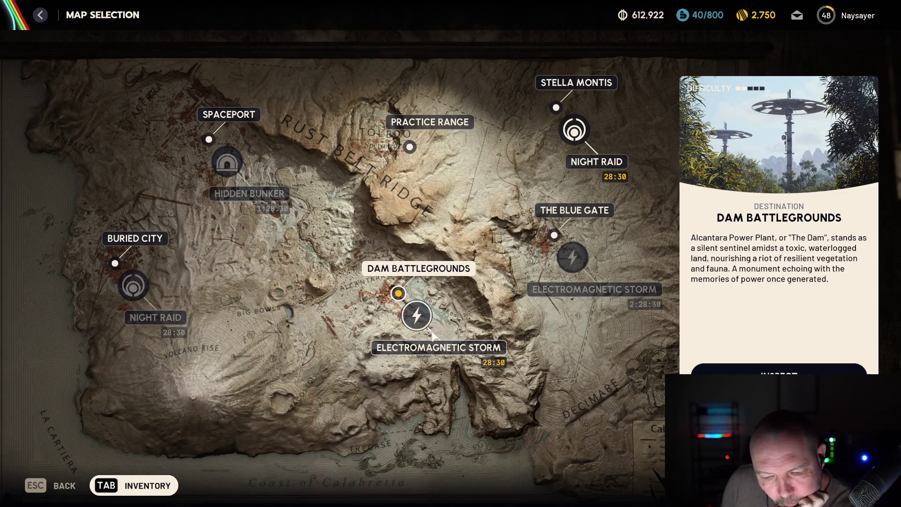
{"action": "left_click", "coordinate": [416, 315]}
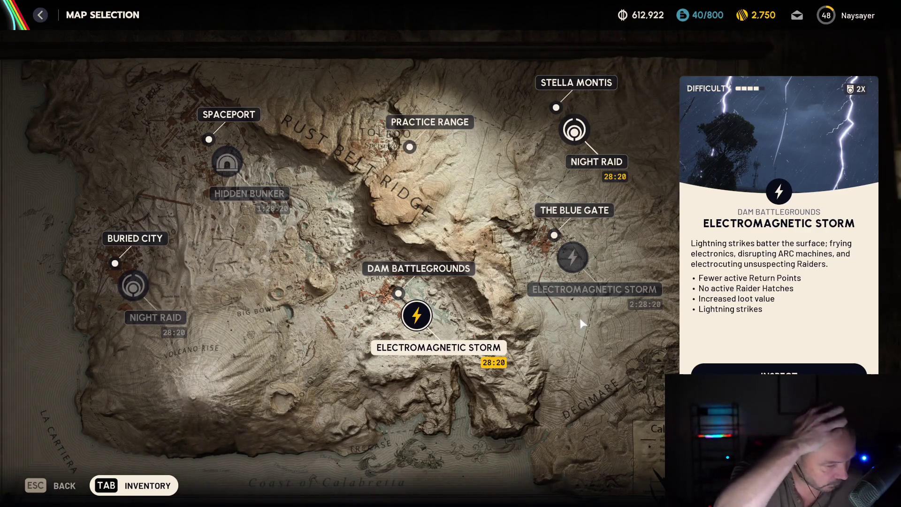
{"action": "key", "text": "Escape"}
- Scroll down through the stash in the inventory and close it again
{"action": "key", "text": "Tab"}
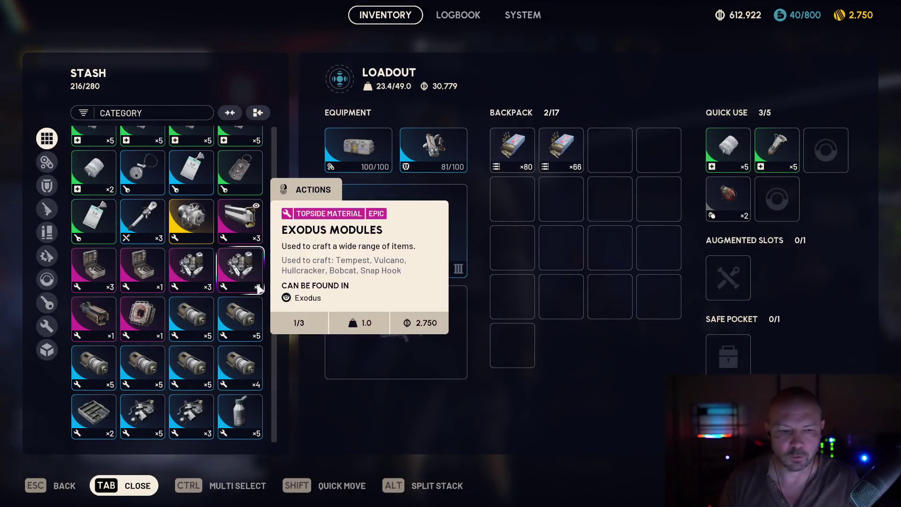
{"action": "scroll", "coordinate": [211, 254], "scroll_direction": "down", "scroll_amount": 4}
{"action": "scroll", "coordinate": [205, 271], "scroll_direction": "down", "scroll_amount": 6}
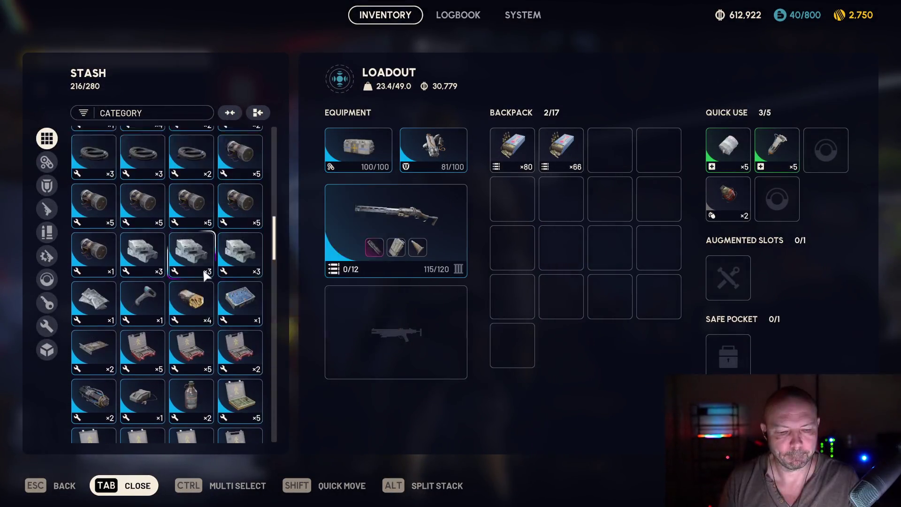
{"action": "scroll", "coordinate": [203, 268], "scroll_direction": "down", "scroll_amount": 6}
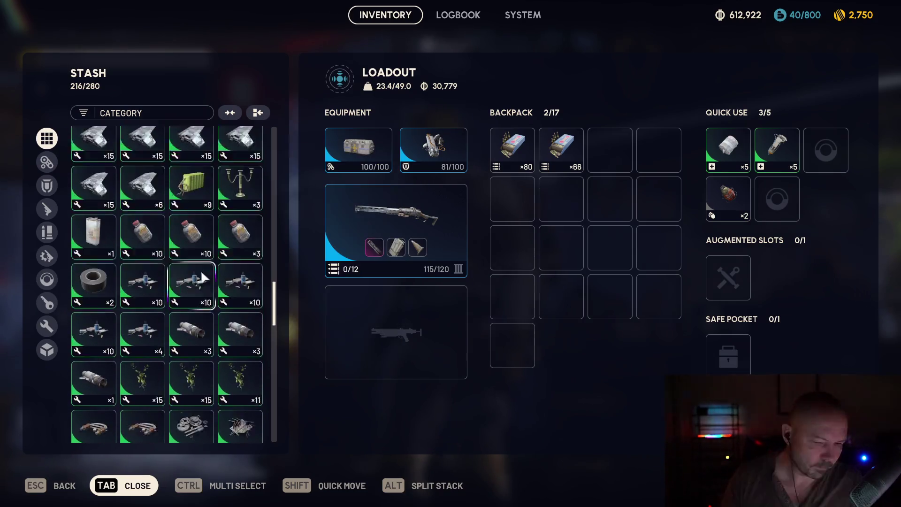
{"action": "key", "text": "Tab"}
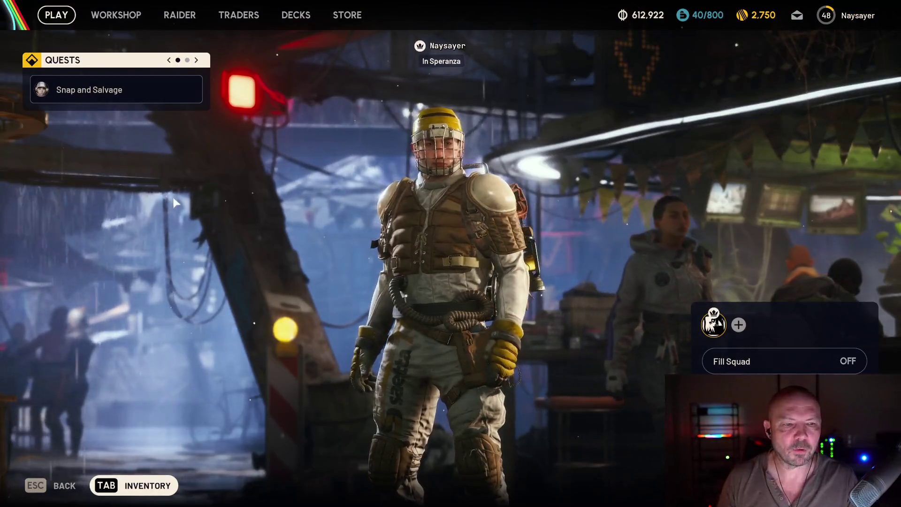
- Check the system menu, browse the inventory once more, then go to the Raider page
{"action": "key", "text": "Escape"}
{"action": "key", "text": "Escape"}
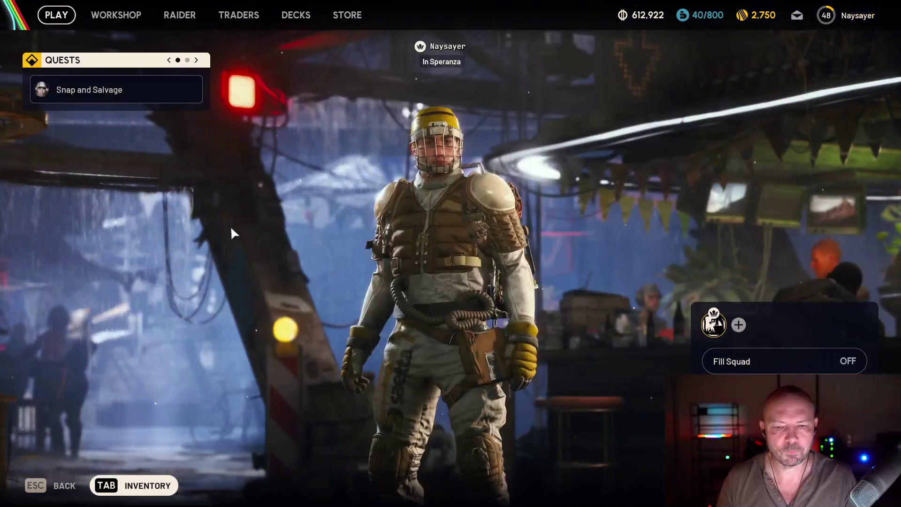
{"action": "key", "text": "Tab"}
{"action": "scroll", "coordinate": [232, 226], "scroll_direction": "down", "scroll_amount": 10}
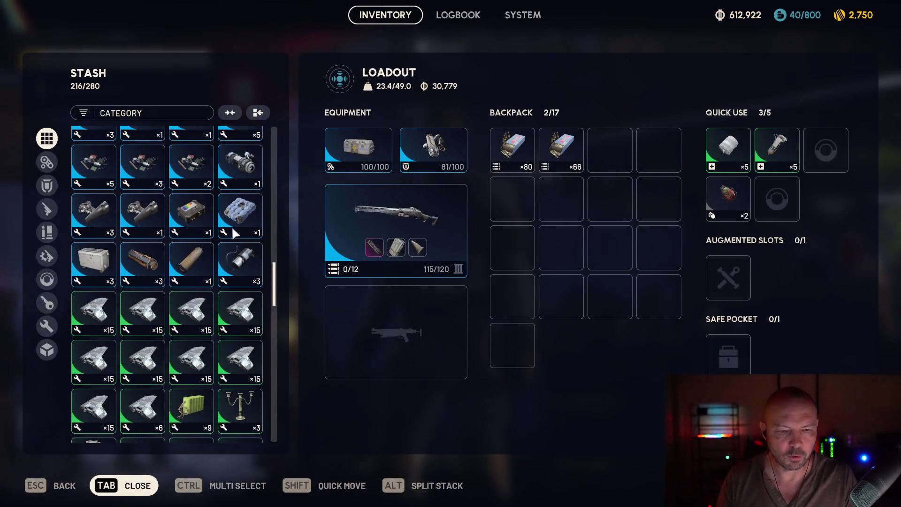
{"action": "scroll", "coordinate": [231, 233], "scroll_direction": "up", "scroll_amount": 10}
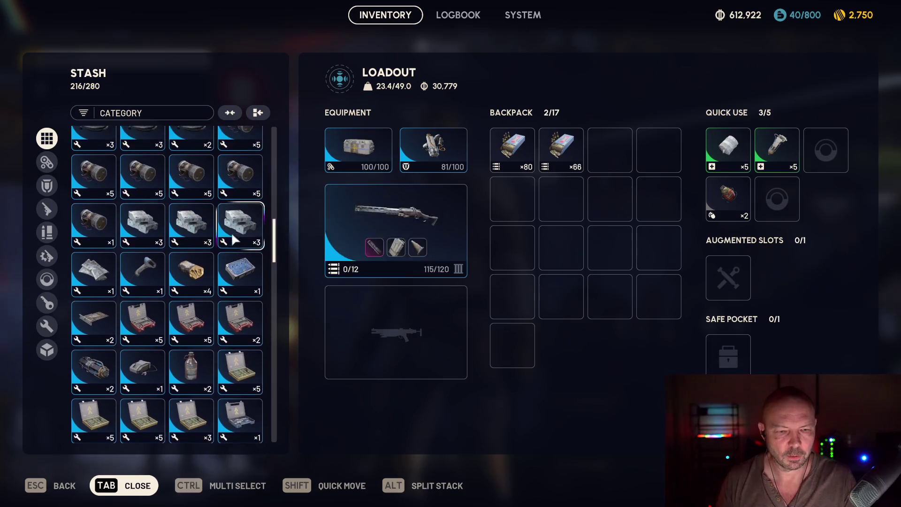
{"action": "scroll", "coordinate": [228, 231], "scroll_direction": "up", "scroll_amount": 3}
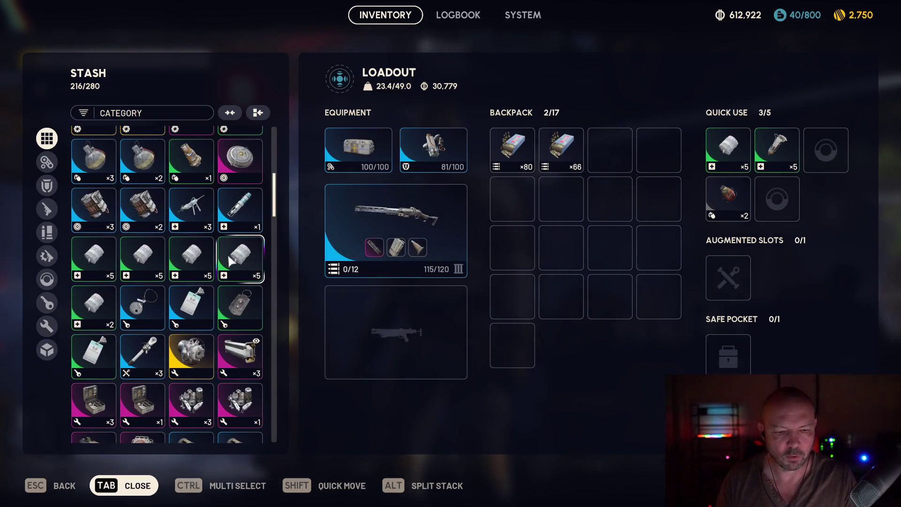
{"action": "key", "text": "Tab"}
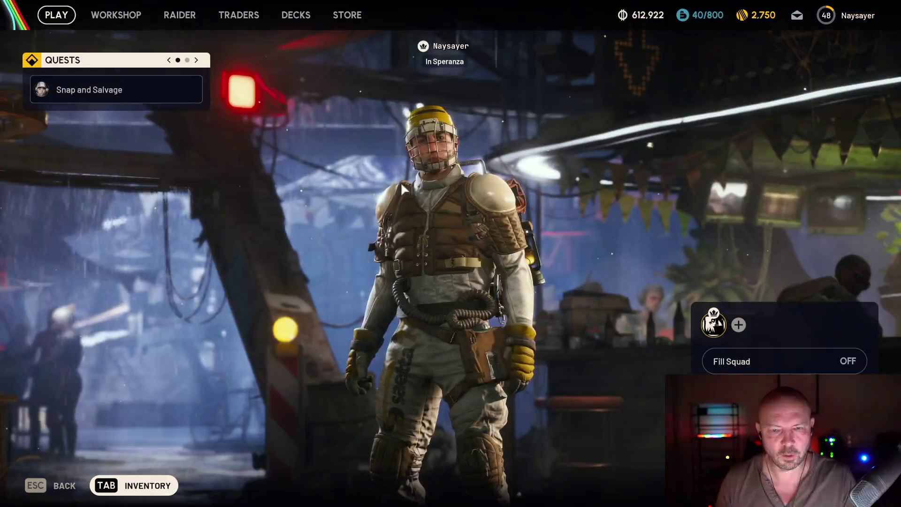
{"action": "left_click", "coordinate": [179, 14]}
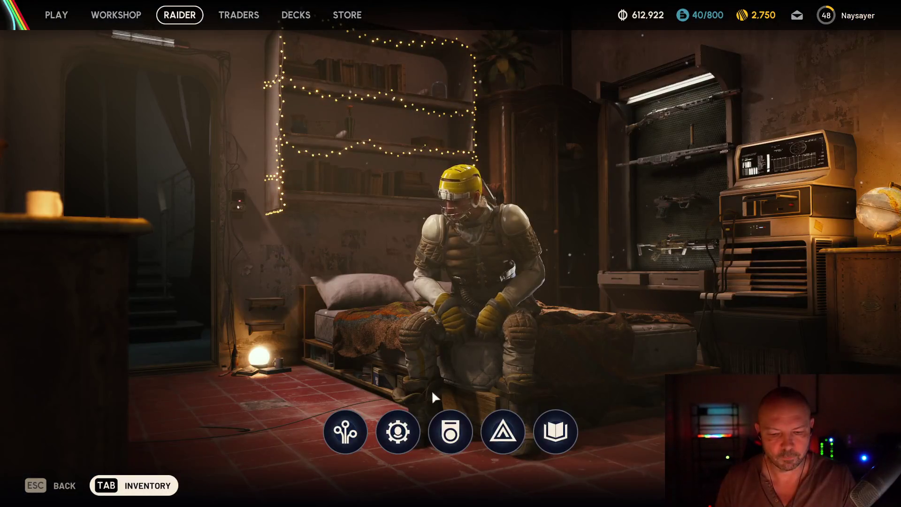
- In the Expedition's Survival Items, select three Herbal Bandage stacks and a Vita Shot
{"action": "left_click", "coordinate": [489, 430]}
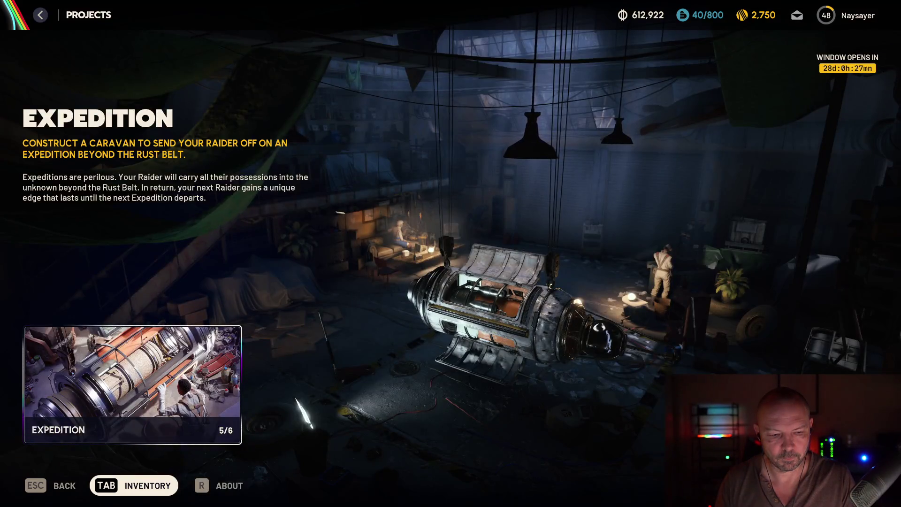
{"action": "left_click", "coordinate": [141, 384]}
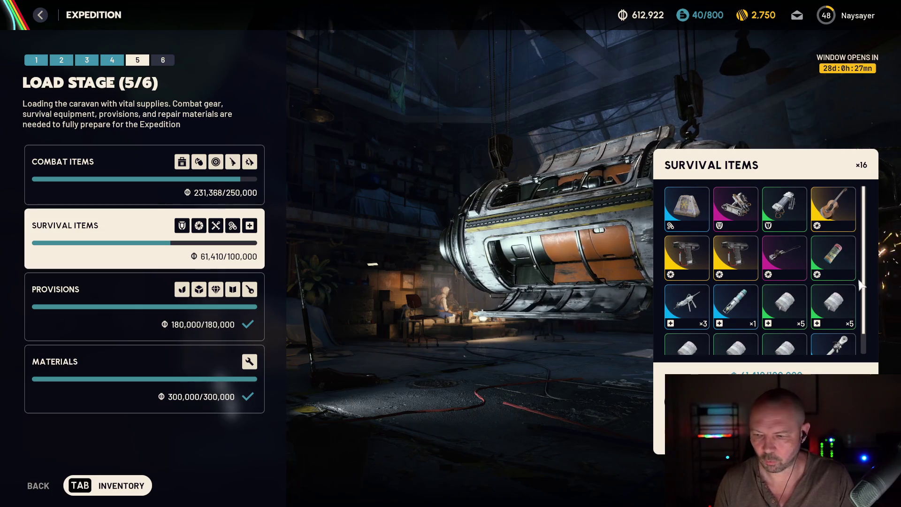
{"action": "scroll", "coordinate": [860, 284], "scroll_direction": "down", "scroll_amount": 1}
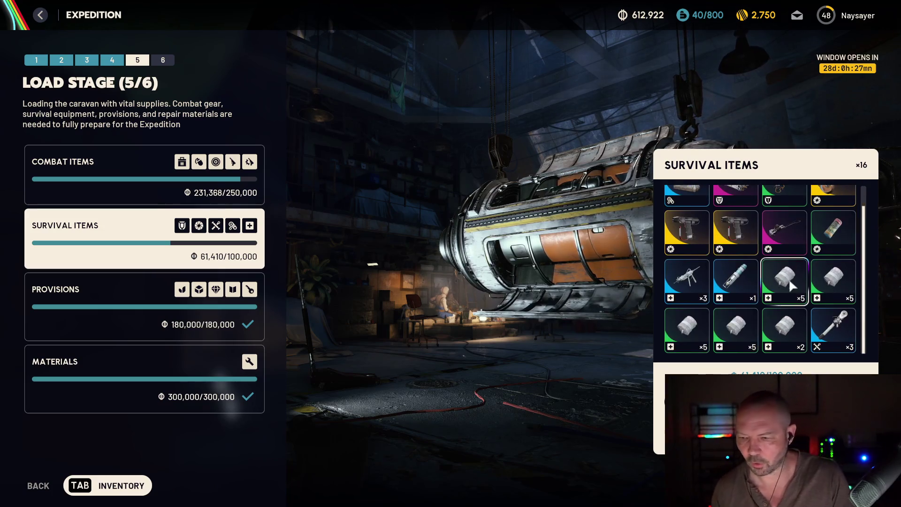
{"action": "left_click", "coordinate": [700, 314]}
{"action": "left_click", "coordinate": [735, 324]}
{"action": "left_click", "coordinate": [783, 324]}
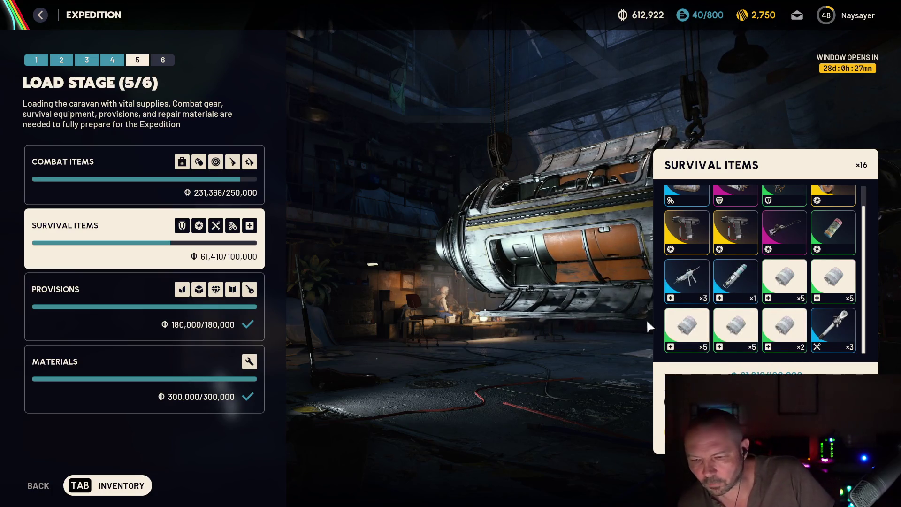
{"action": "left_click", "coordinate": [735, 287]}
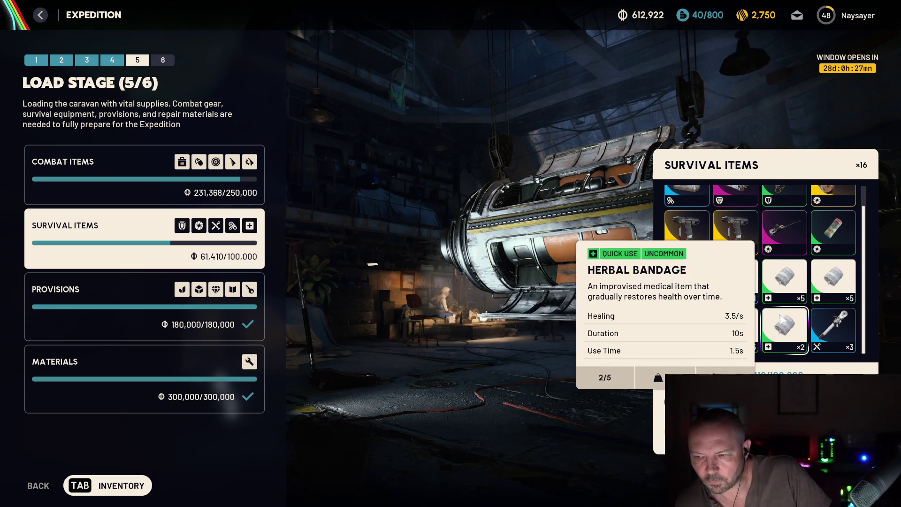
- Add a Heavy Shield and Snap Hook, drop the Herbal Bandage ×2, and load Survival Items to 100,000/100,000
{"action": "scroll", "coordinate": [732, 310], "scroll_direction": "up", "scroll_amount": 1}
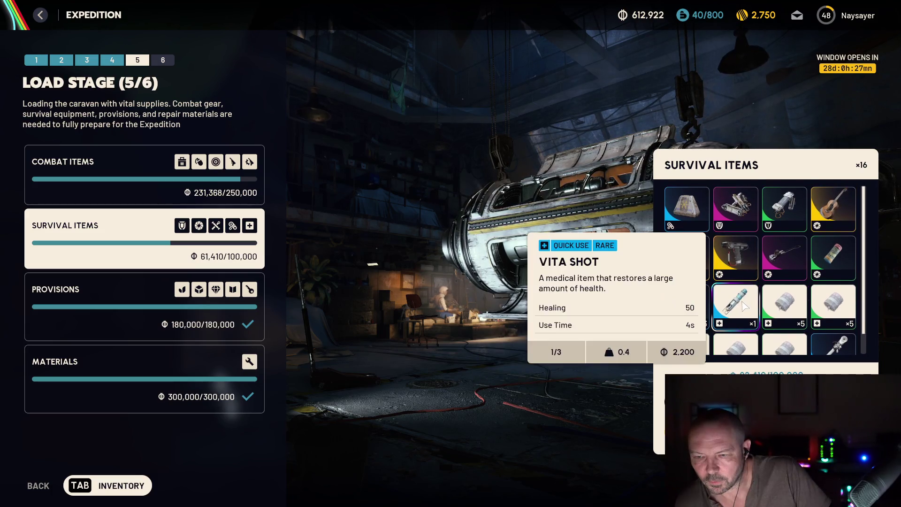
{"action": "left_click", "coordinate": [745, 205]}
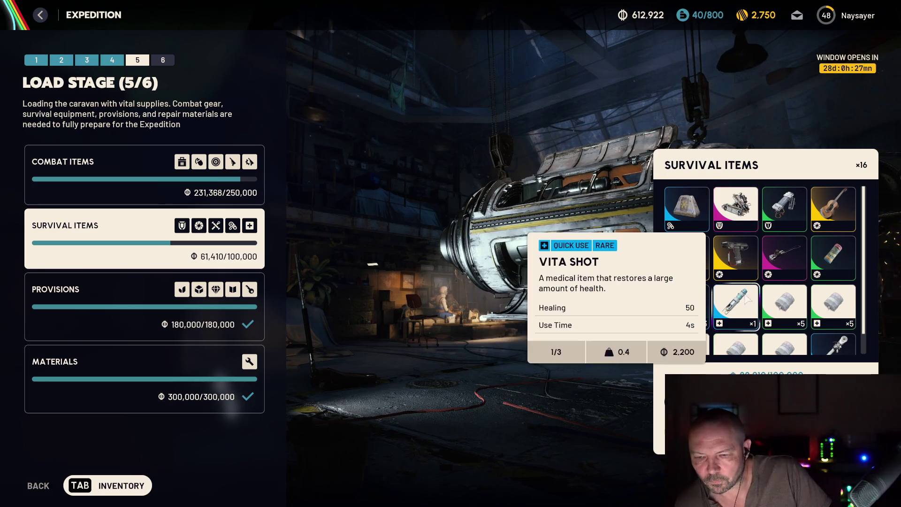
{"action": "left_click", "coordinate": [741, 252]}
{"action": "scroll", "coordinate": [781, 310], "scroll_direction": "down", "scroll_amount": 1}
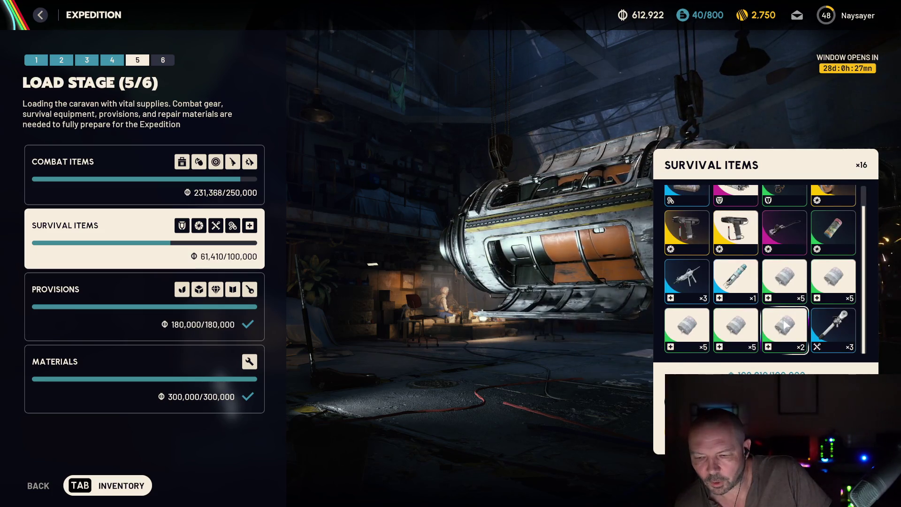
{"action": "left_click", "coordinate": [784, 327]}
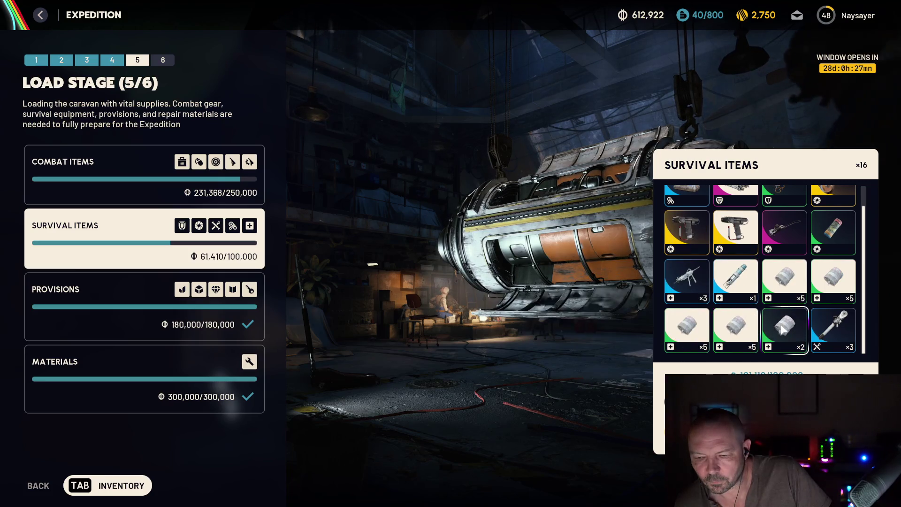
{"action": "left_click", "coordinate": [783, 331]}
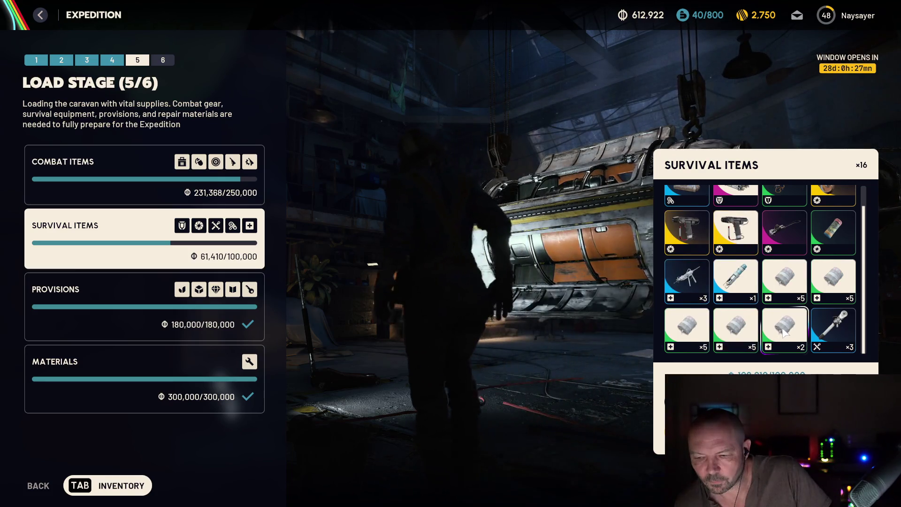
{"action": "left_click", "coordinate": [784, 331]}
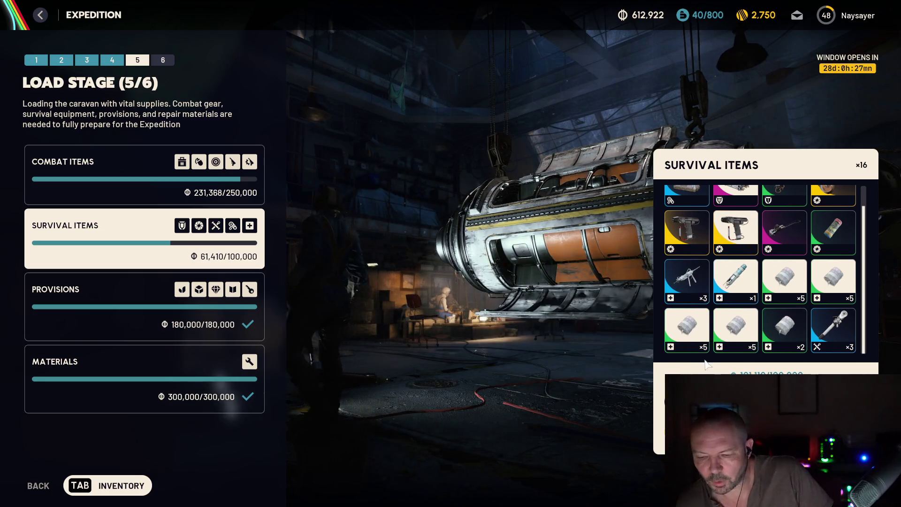
{"action": "left_click", "coordinate": [687, 335]}
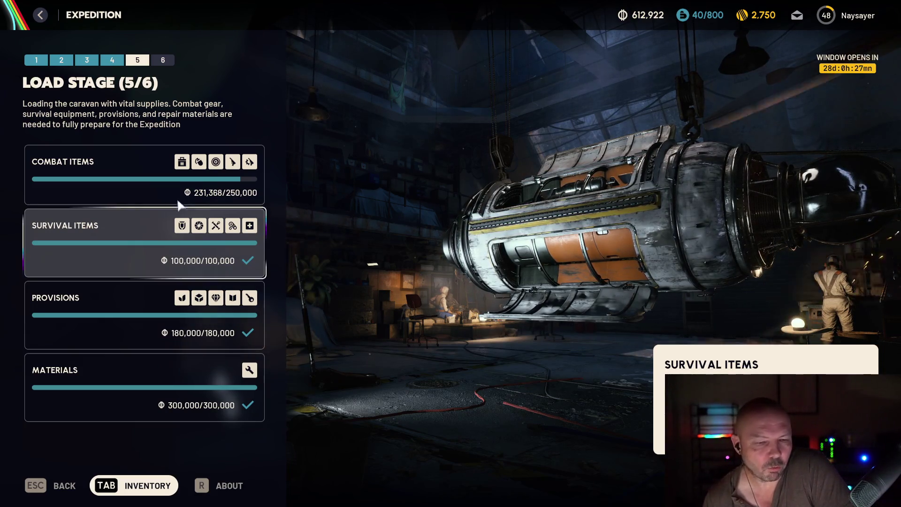
- Load the Anvil I, Il Toro II and one more weapon into Combat Items, reaching 243,368/250,000
{"action": "left_click", "coordinate": [186, 188]}
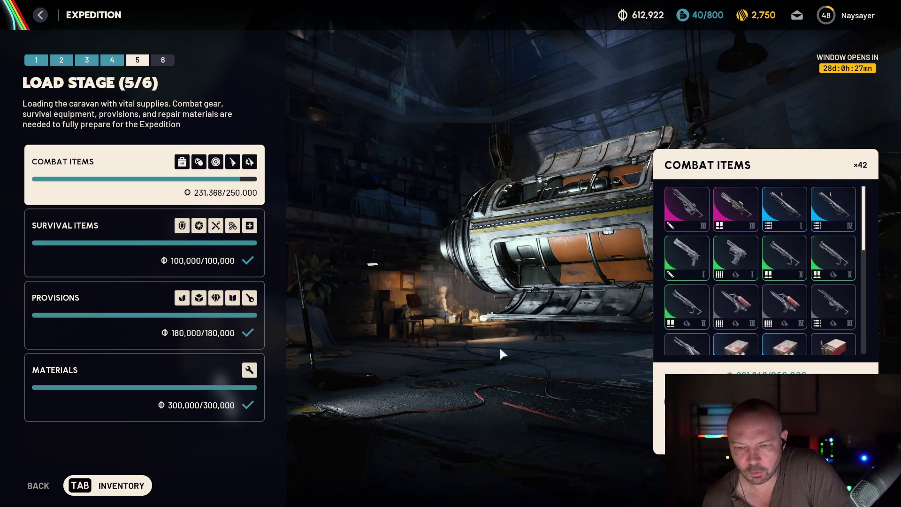
{"action": "left_click", "coordinate": [685, 261]}
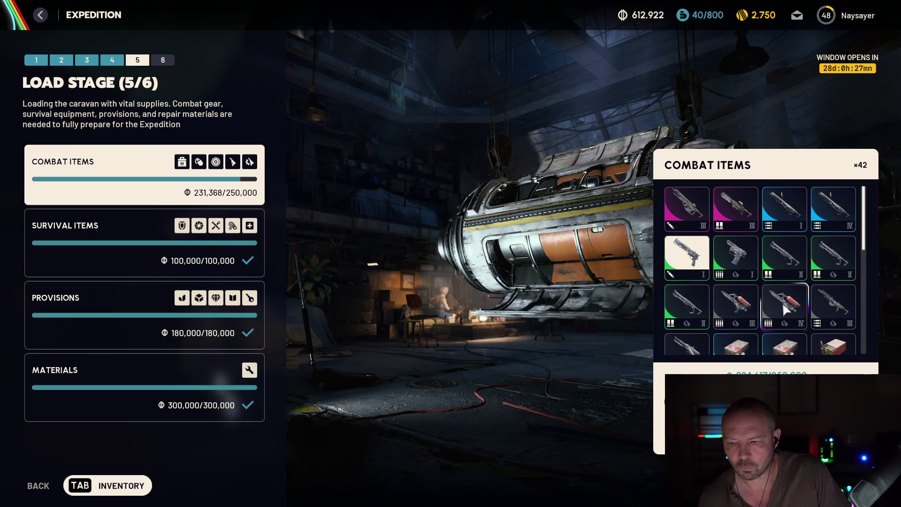
{"action": "scroll", "coordinate": [737, 324], "scroll_direction": "down", "scroll_amount": 1}
{"action": "scroll", "coordinate": [737, 323], "scroll_direction": "down", "scroll_amount": 2}
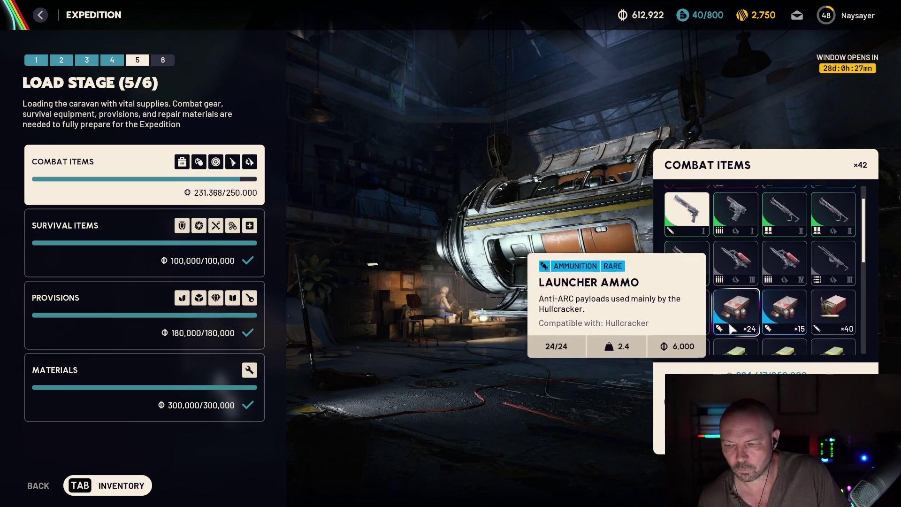
{"action": "scroll", "coordinate": [738, 284], "scroll_direction": "up", "scroll_amount": 2}
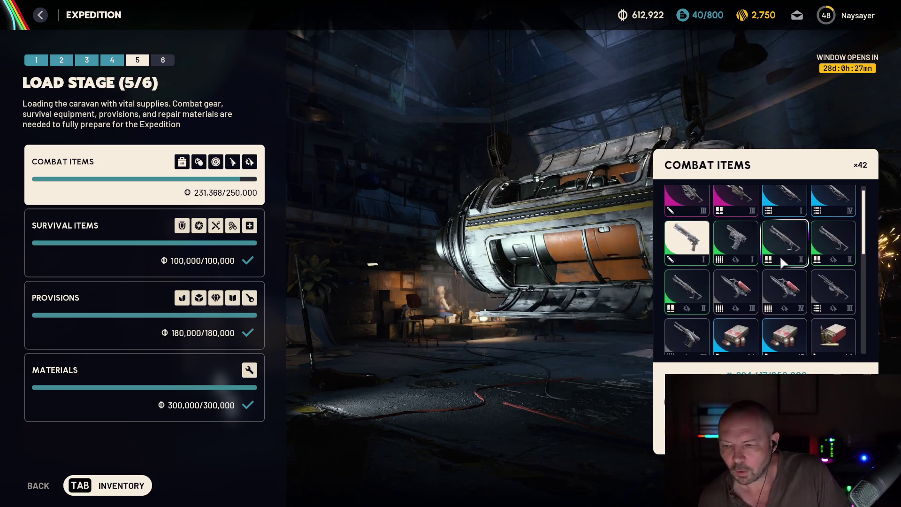
{"action": "left_click", "coordinate": [781, 243]}
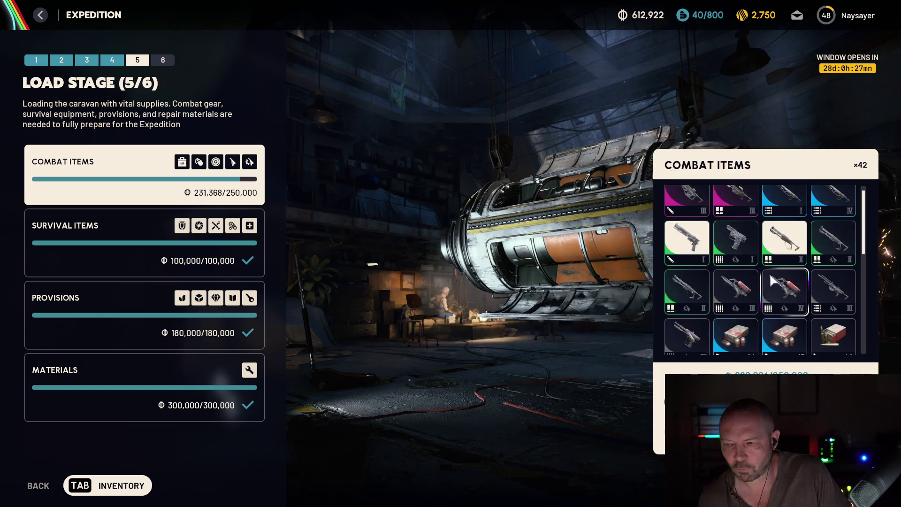
{"action": "scroll", "coordinate": [793, 222], "scroll_direction": "up", "scroll_amount": 1}
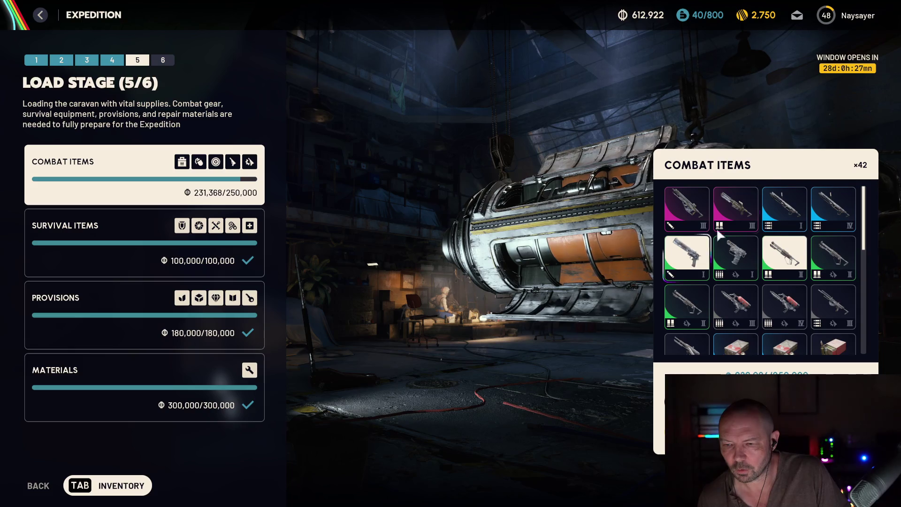
{"action": "left_click", "coordinate": [699, 257]}
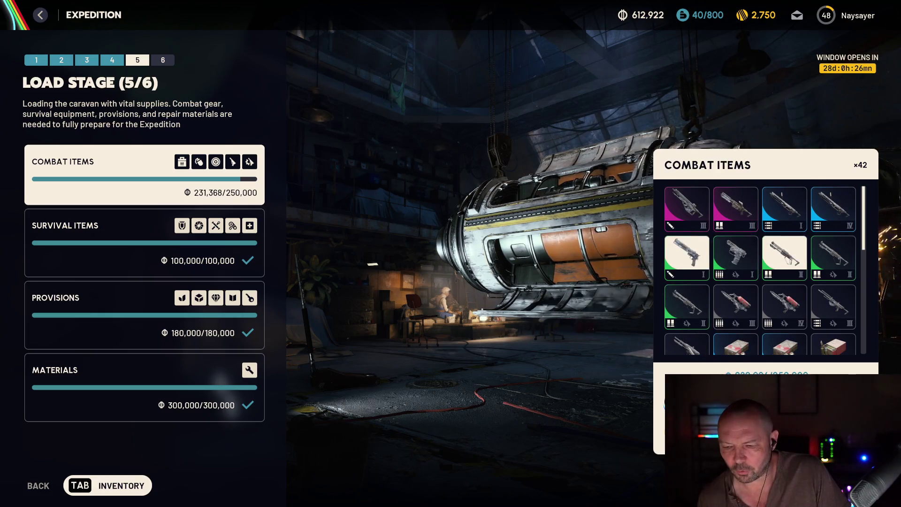
{"action": "left_click", "coordinate": [550, 377]}
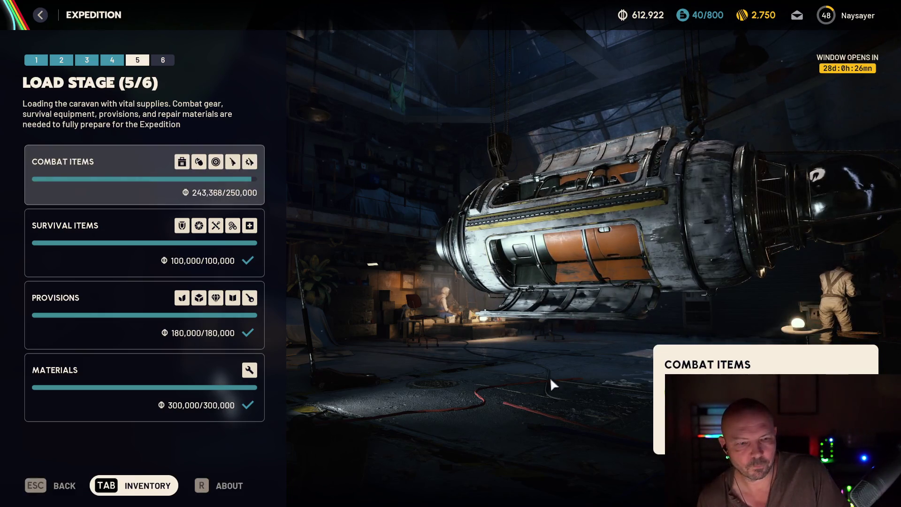
{"action": "key", "text": "Escape"}
{"action": "key", "text": "Escape"}
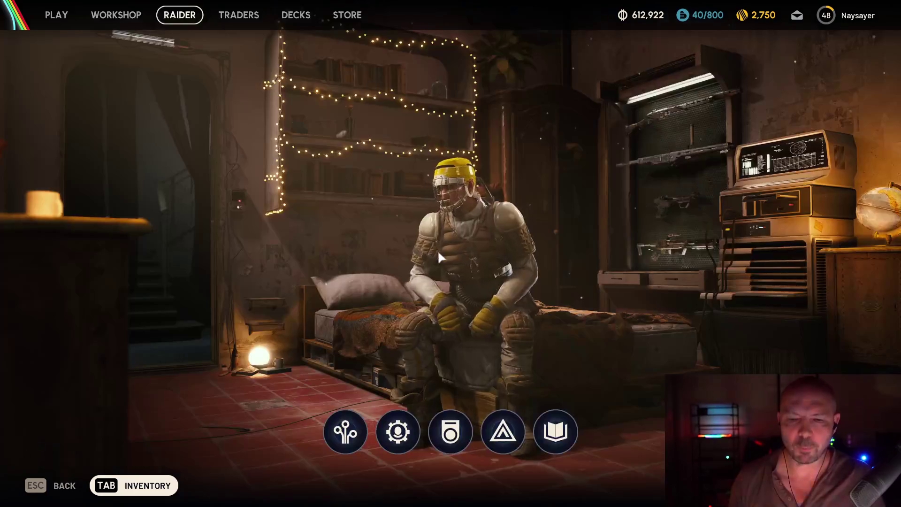
- Equip the Stitcher IV as second weapon and strip its magazine, underbarrel and muzzle mods
{"action": "key", "text": "Tab"}
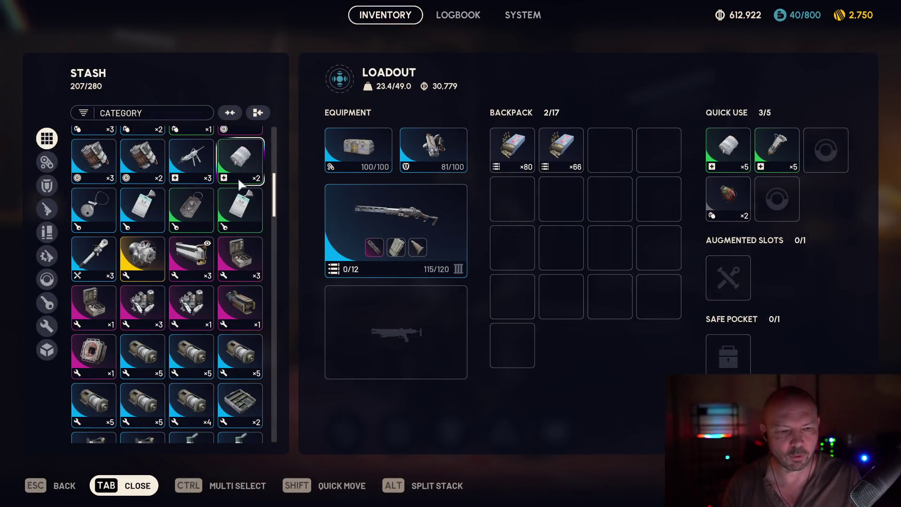
{"action": "scroll", "coordinate": [185, 268], "scroll_direction": "up", "scroll_amount": 1}
{"action": "scroll", "coordinate": [185, 267], "scroll_direction": "up", "scroll_amount": 8}
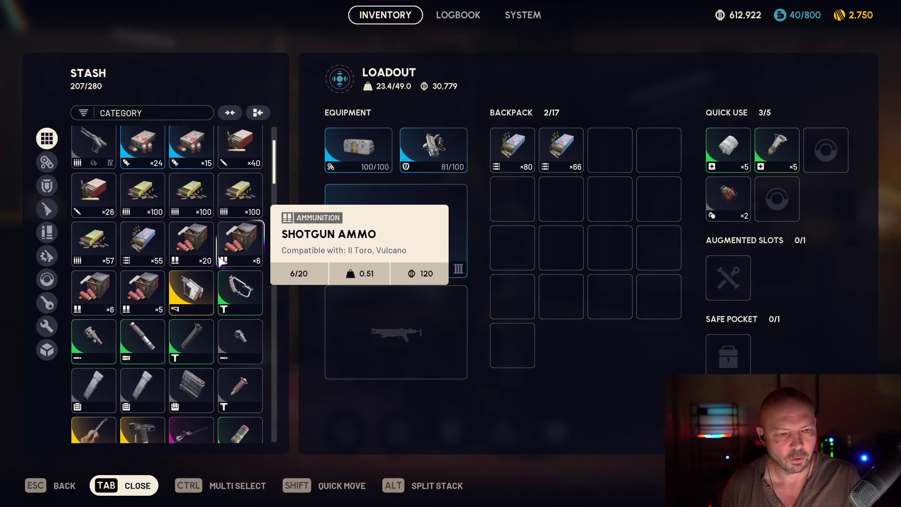
{"action": "scroll", "coordinate": [219, 267], "scroll_direction": "up", "scroll_amount": 1}
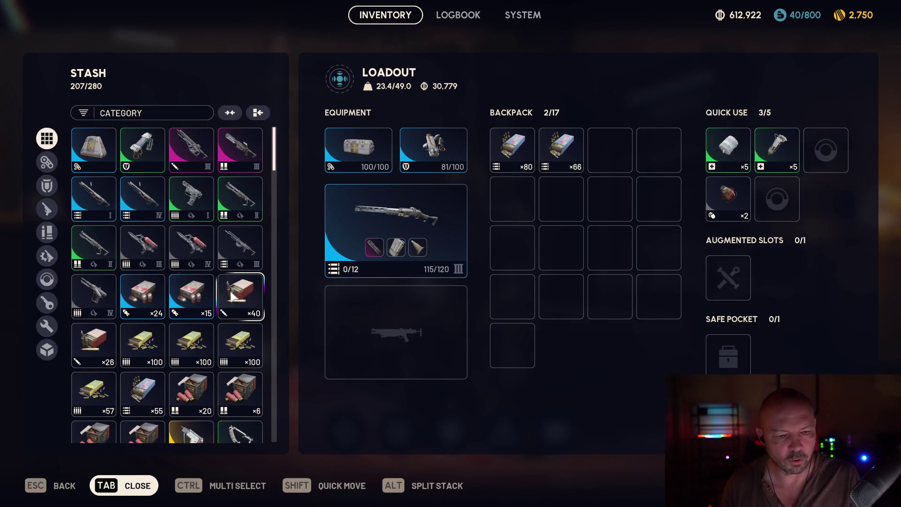
{"action": "mouse_move", "coordinate": [107, 309]}
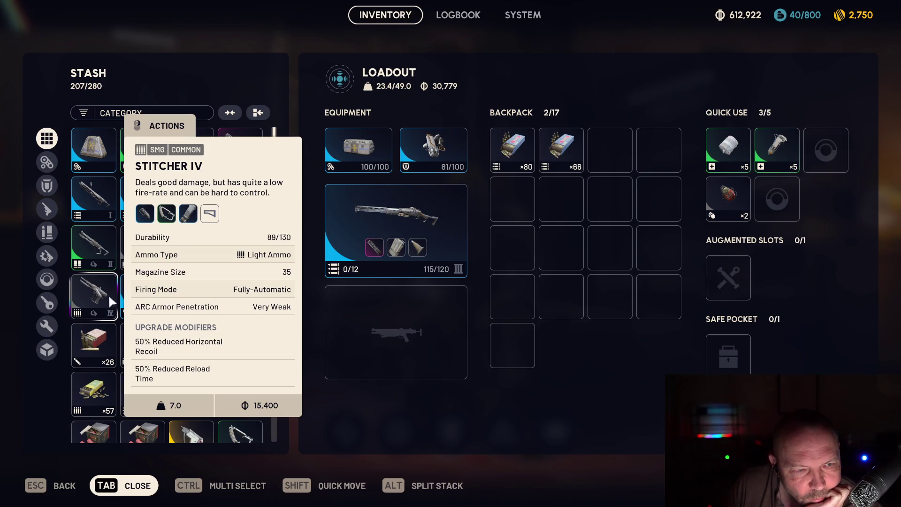
{"action": "mouse_move", "coordinate": [131, 265]}
{"action": "left_mouse_down"}
{"action": "mouse_move", "coordinate": [342, 300]}
{"action": "mouse_move", "coordinate": [366, 324]}
{"action": "left_mouse_up"}
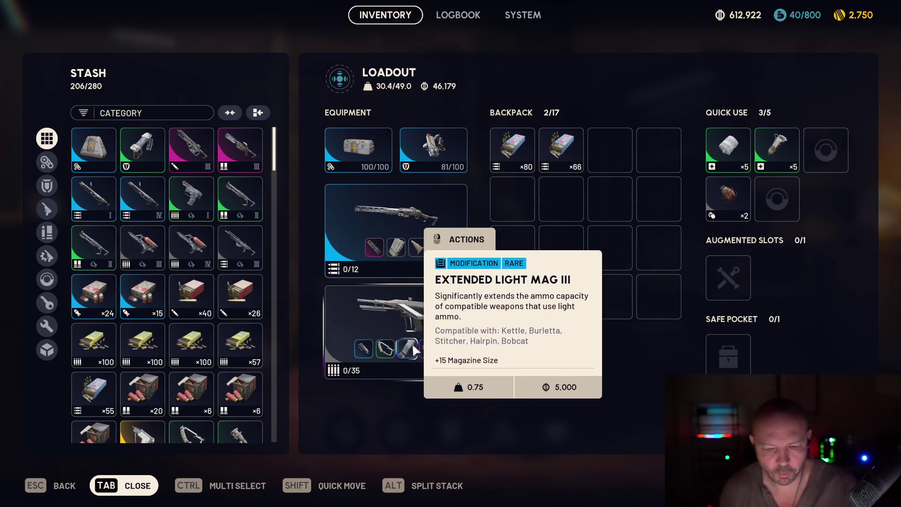
{"action": "left_click", "coordinate": [407, 349], "text": "shift"}
{"action": "left_click", "coordinate": [385, 348], "text": "shift"}
{"action": "left_click", "coordinate": [364, 348], "text": "shift"}
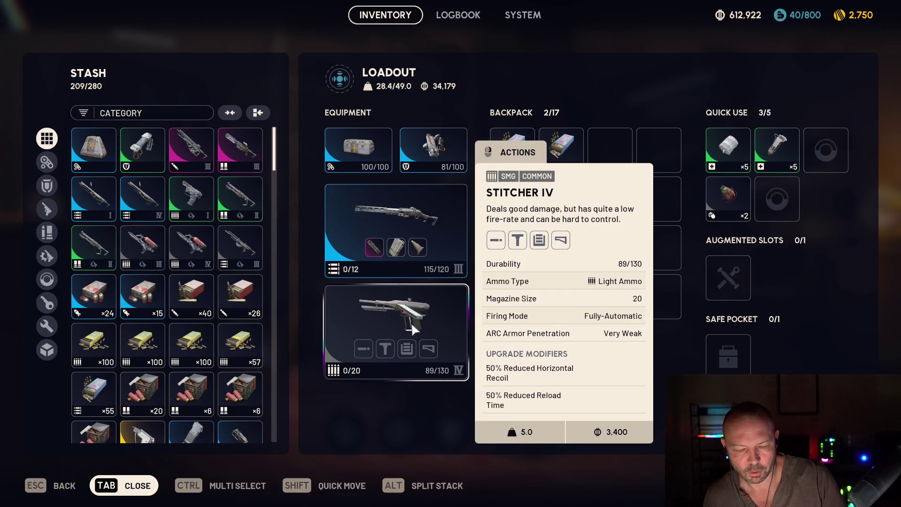
- Fit Extended Light Mag I, Compensator I and Vertical Grip I on the Stitcher IV, loadout 29.1/49.0
{"action": "scroll", "coordinate": [220, 354], "scroll_direction": "down", "scroll_amount": 5}
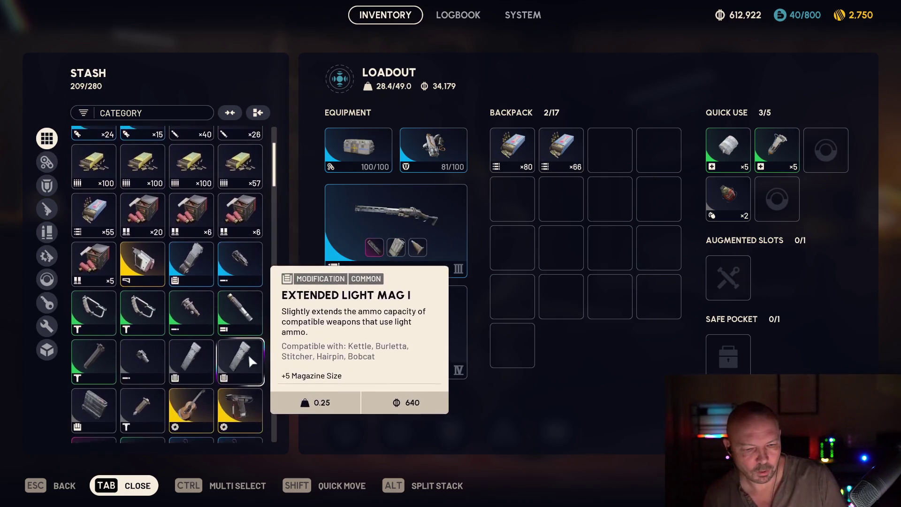
{"action": "left_click_drag", "start_coordinate": [247, 286], "coordinate": [360, 319]}
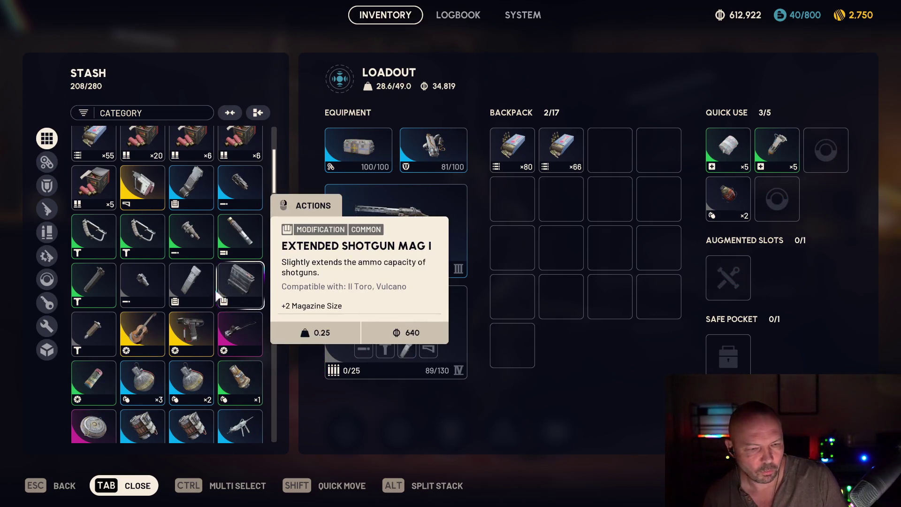
{"action": "left_click_drag", "start_coordinate": [149, 278], "coordinate": [366, 307]}
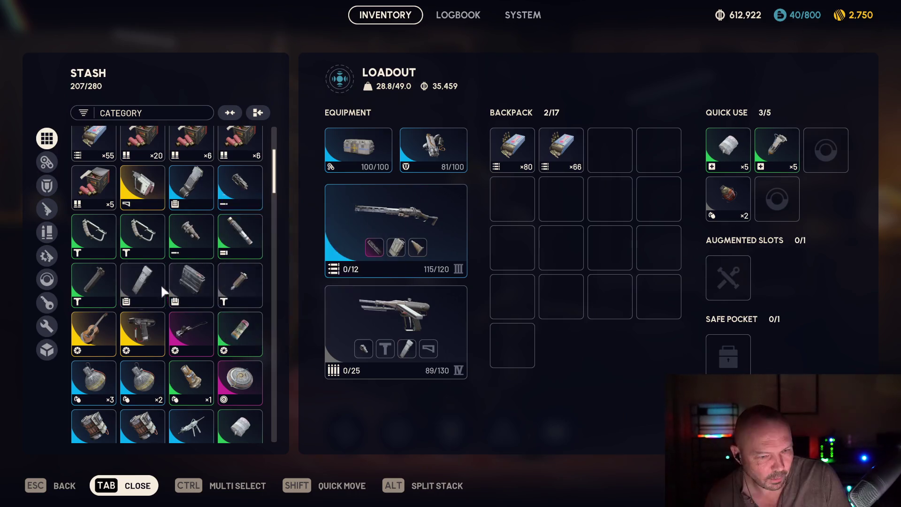
{"action": "mouse_move", "coordinate": [158, 284]}
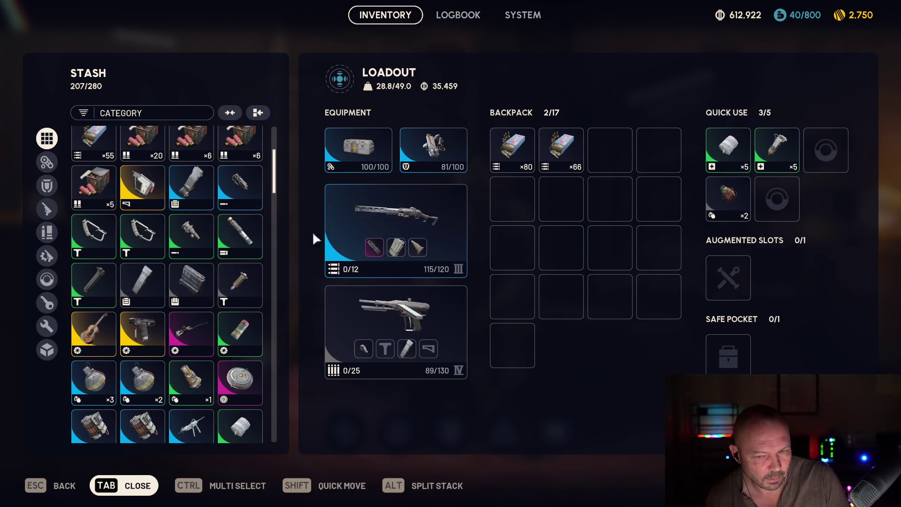
{"action": "mouse_move", "coordinate": [241, 271]}
{"action": "left_click_drag", "start_coordinate": [242, 276], "coordinate": [382, 320]}
{"action": "mouse_move", "coordinate": [387, 314]}
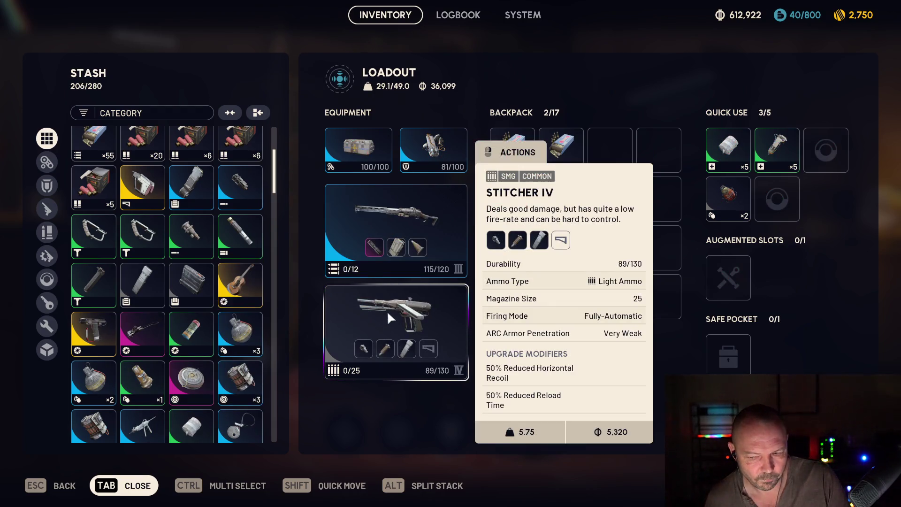
{"action": "key", "text": "Tab"}
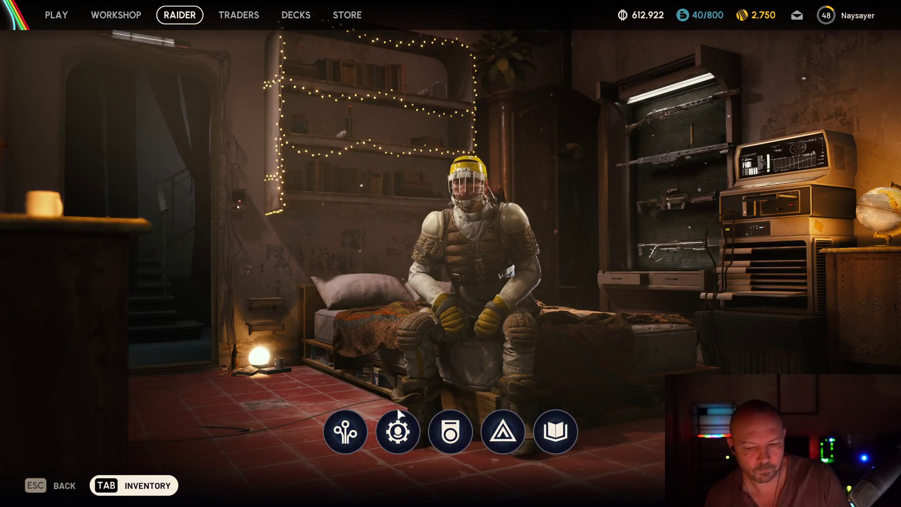
- Look at the Expedition load stage, then move the second weapon from the loadout back to the stash
{"action": "left_click", "coordinate": [501, 434]}
{"action": "left_click", "coordinate": [108, 385]}
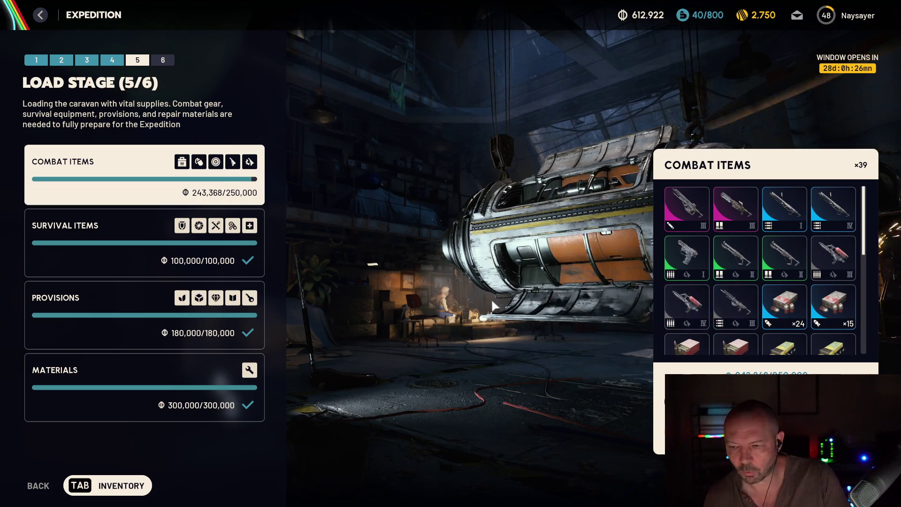
{"action": "key", "text": "Escape"}
{"action": "key", "text": "Escape"}
{"action": "key", "text": "Tab"}
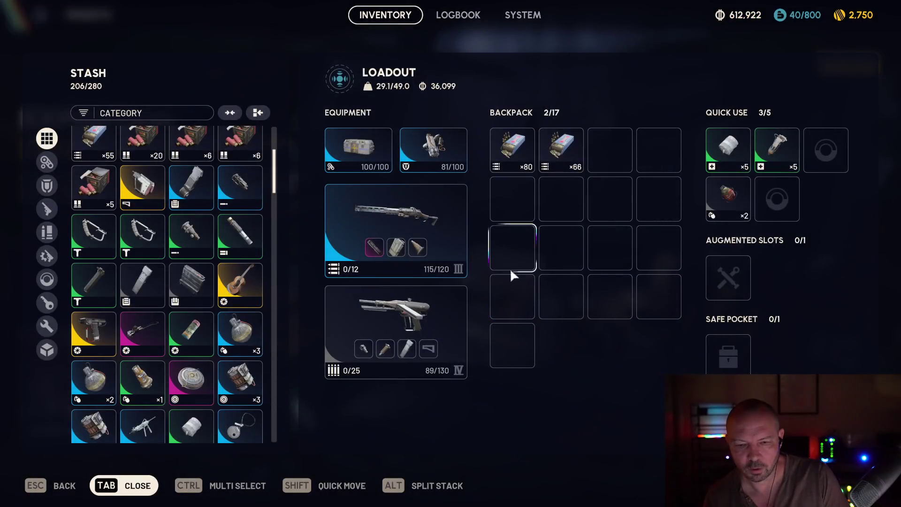
{"action": "left_click", "coordinate": [464, 322], "text": "shift"}
{"action": "key", "text": "Tab"}
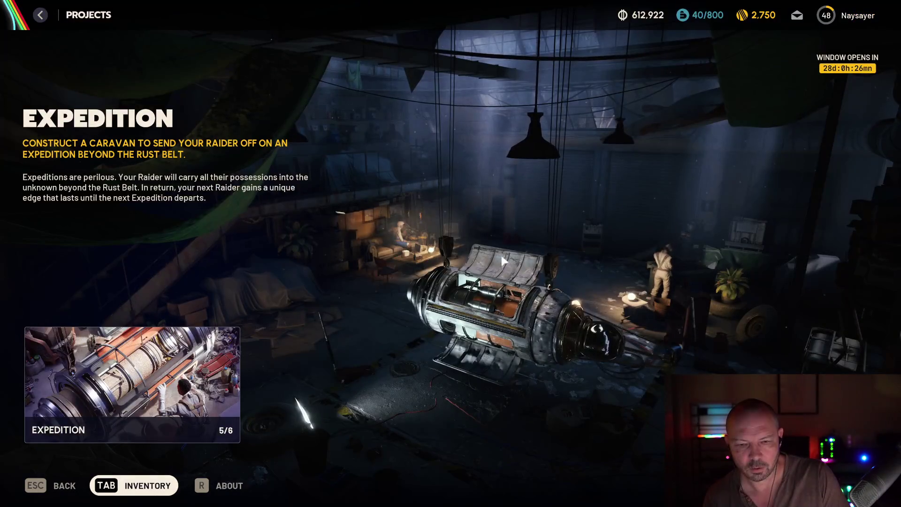
- Contribute the Stitcher IV to Combat Items, raising it to 248,368/250,000
{"action": "left_click", "coordinate": [131, 384]}
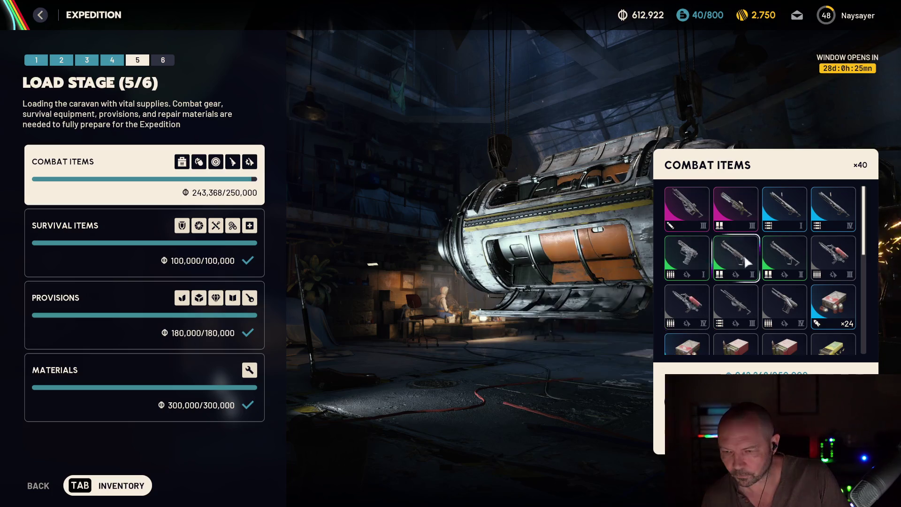
{"action": "mouse_move", "coordinate": [772, 294]}
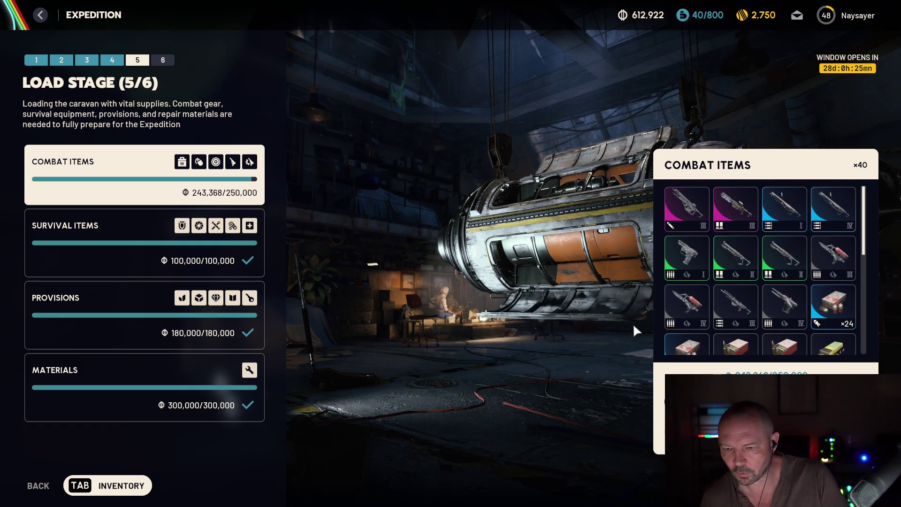
{"action": "left_click", "coordinate": [783, 303]}
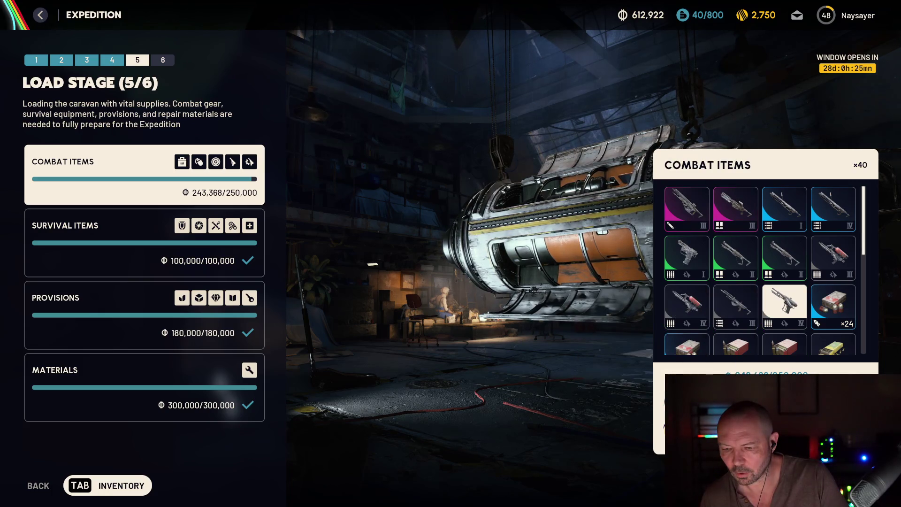
{"action": "key", "text": "Return"}
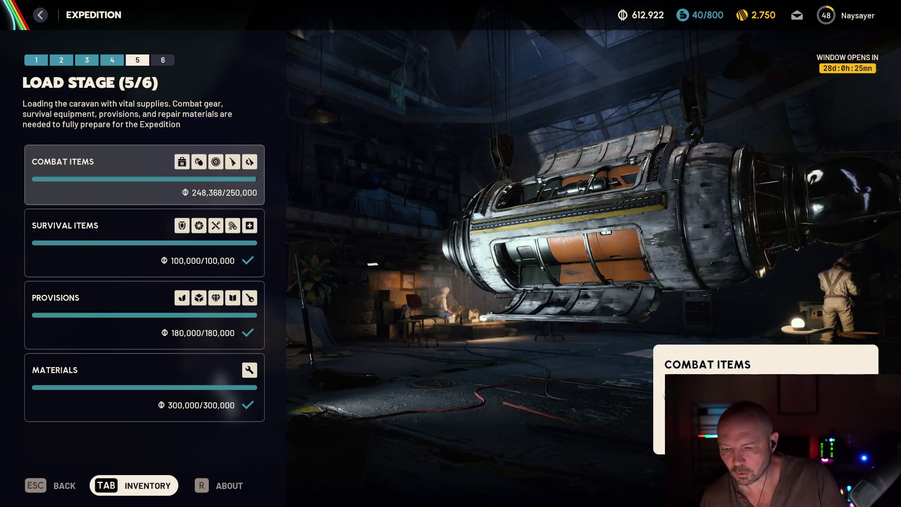
{"action": "key", "text": "Return"}
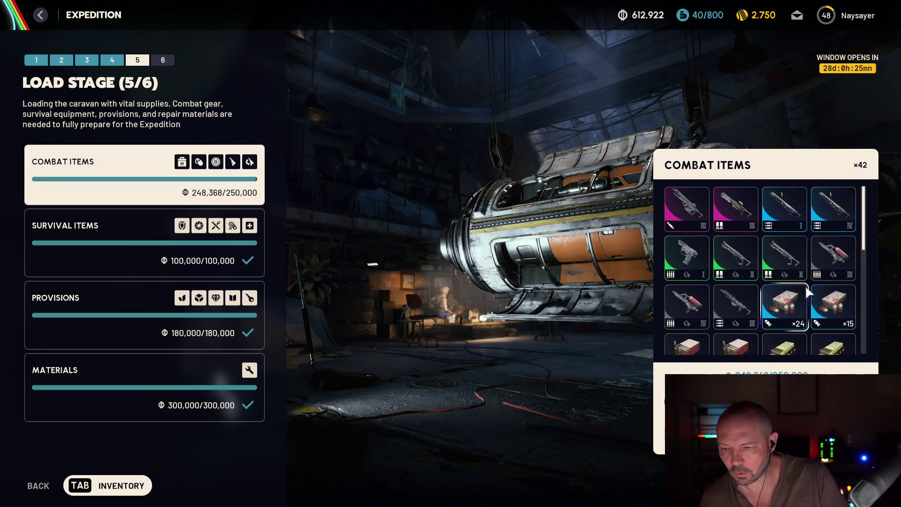
- Browse the remaining Combat Items, then bring up the inventory with the loadout at 23.4/49.0
{"action": "mouse_move", "coordinate": [773, 304]}
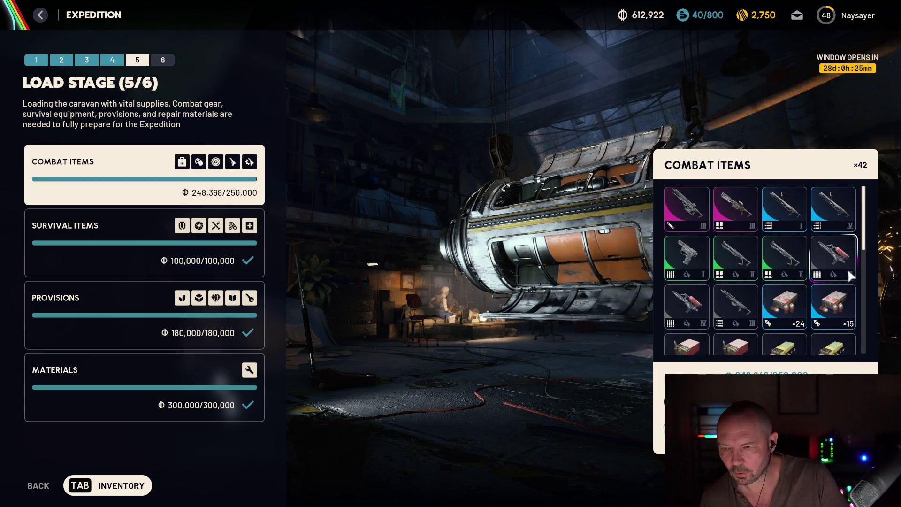
{"action": "mouse_move", "coordinate": [698, 274]}
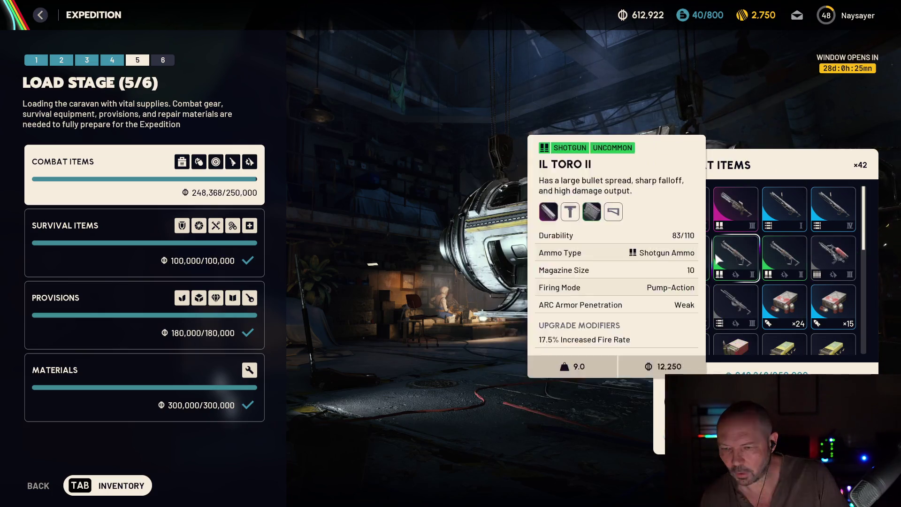
{"action": "scroll", "coordinate": [675, 259], "scroll_direction": "down", "scroll_amount": 2}
{"action": "scroll", "coordinate": [678, 262], "scroll_direction": "up", "scroll_amount": 2}
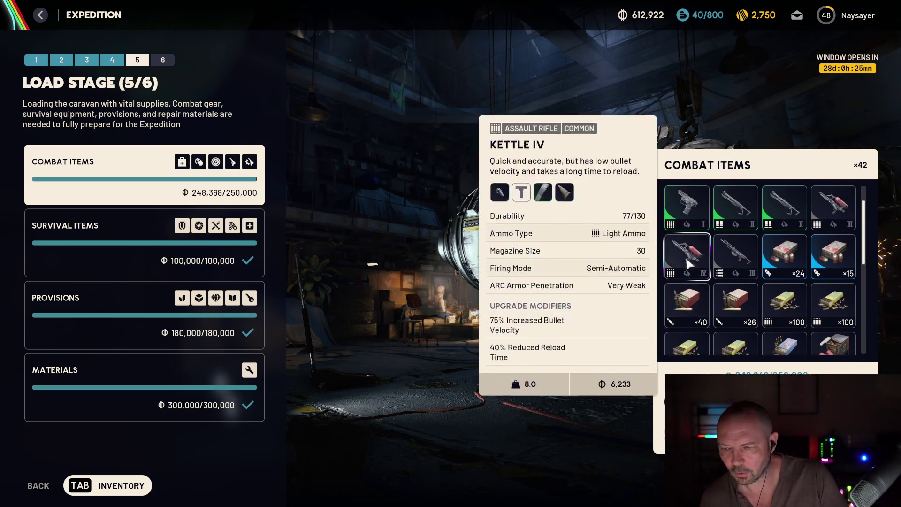
{"action": "mouse_move", "coordinate": [784, 260]}
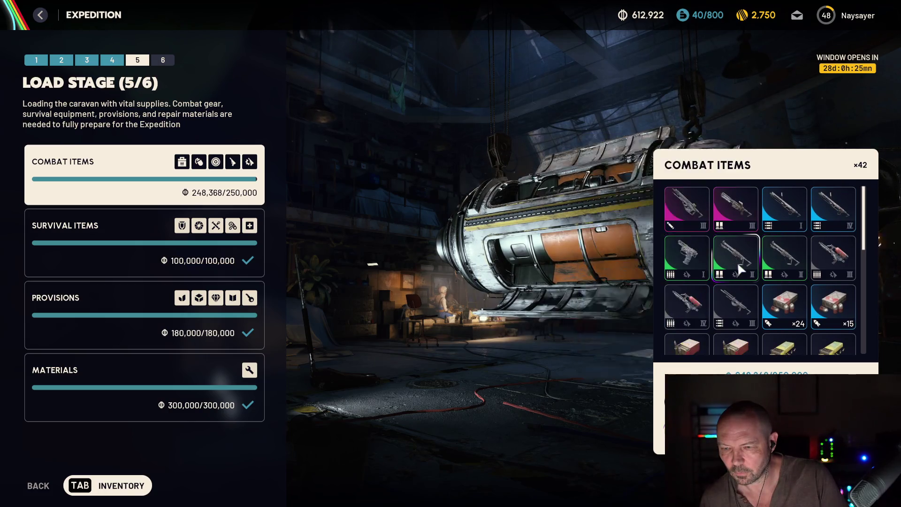
{"action": "mouse_move", "coordinate": [736, 260]}
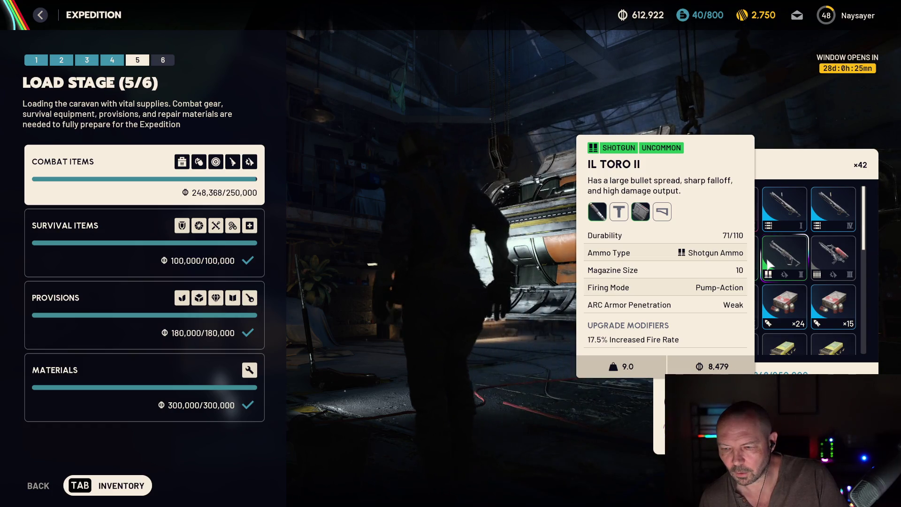
{"action": "key", "text": "Escape"}
{"action": "key", "text": "Tab"}
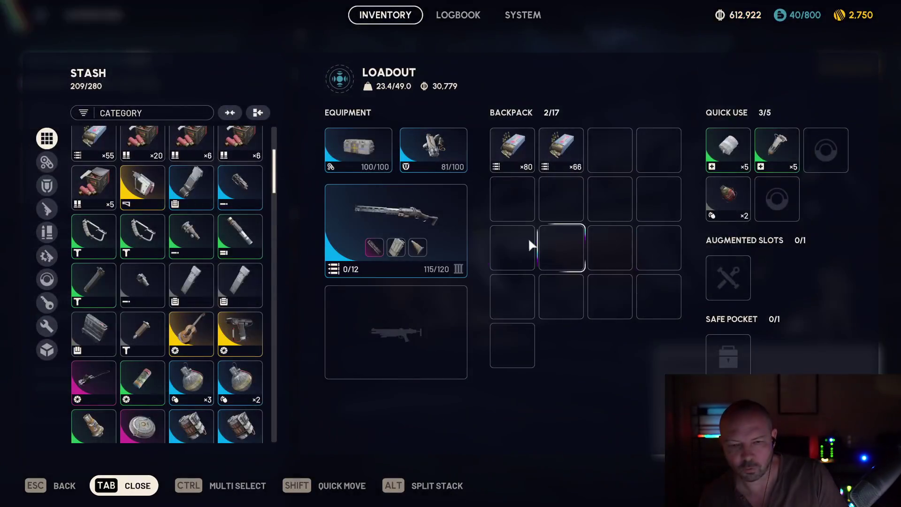
- Close the inventory and bring up the Workshop overview with its crafting stations
{"action": "key", "text": "Tab"}
{"action": "key", "text": "Tab"}
{"action": "mouse_move", "coordinate": [427, 151]}
{"action": "key", "text": "Tab"}
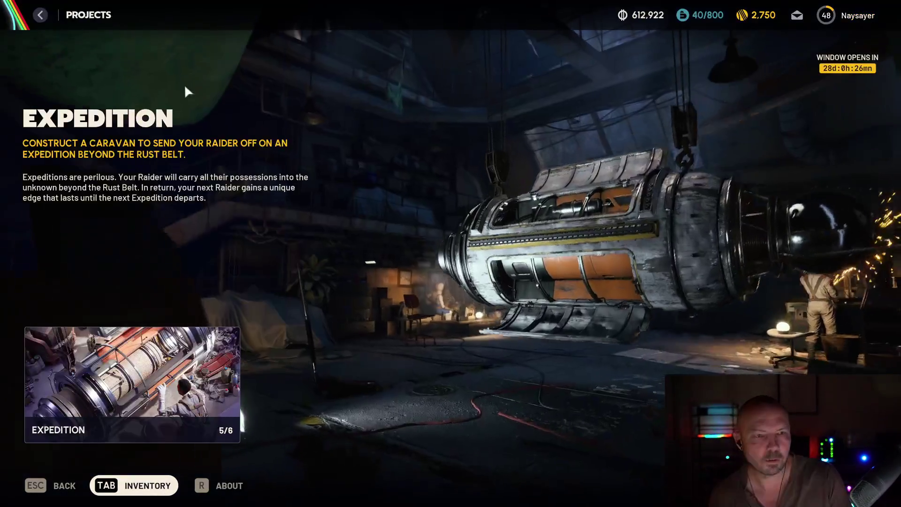
{"action": "key", "text": "Tab"}
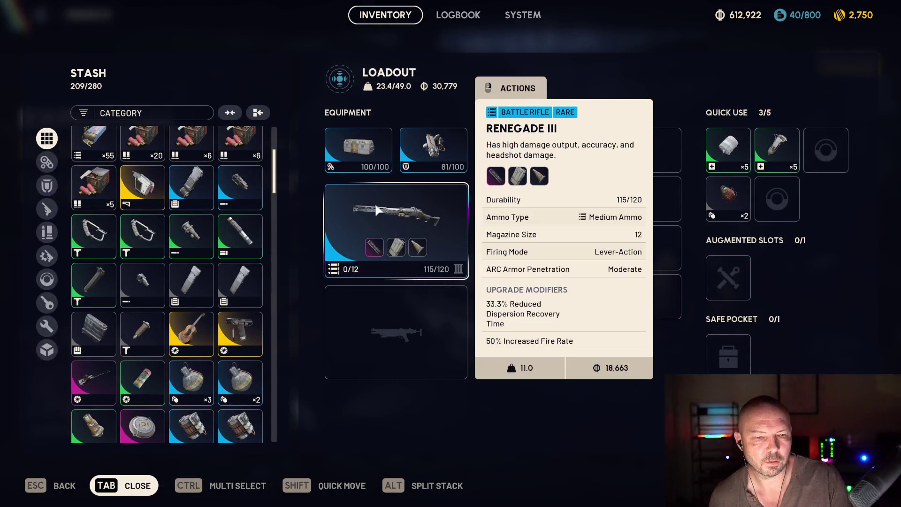
{"action": "key", "text": "Tab"}
{"action": "key", "text": "Escape"}
{"action": "left_click", "coordinate": [116, 16]}
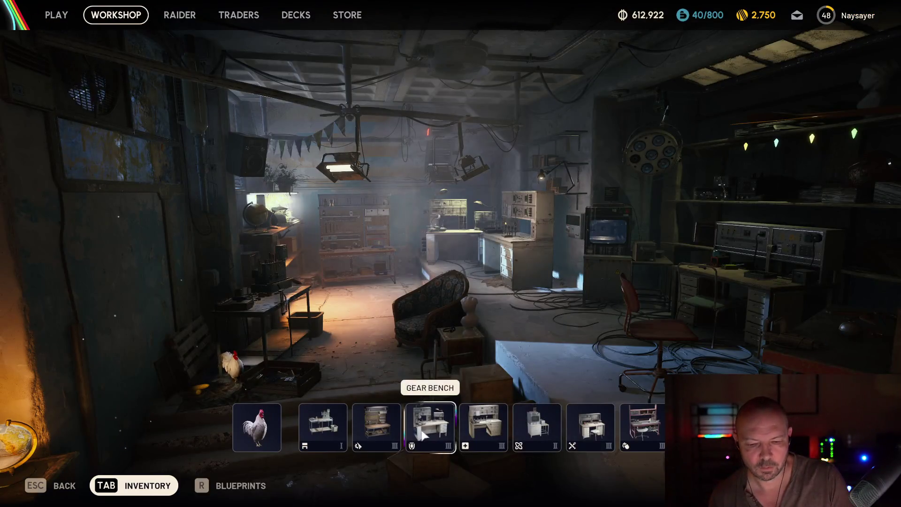
- At the Gunsmith bench, compare the Venator I and Burletta I blueprints, then select Rattler I
{"action": "left_click", "coordinate": [377, 424]}
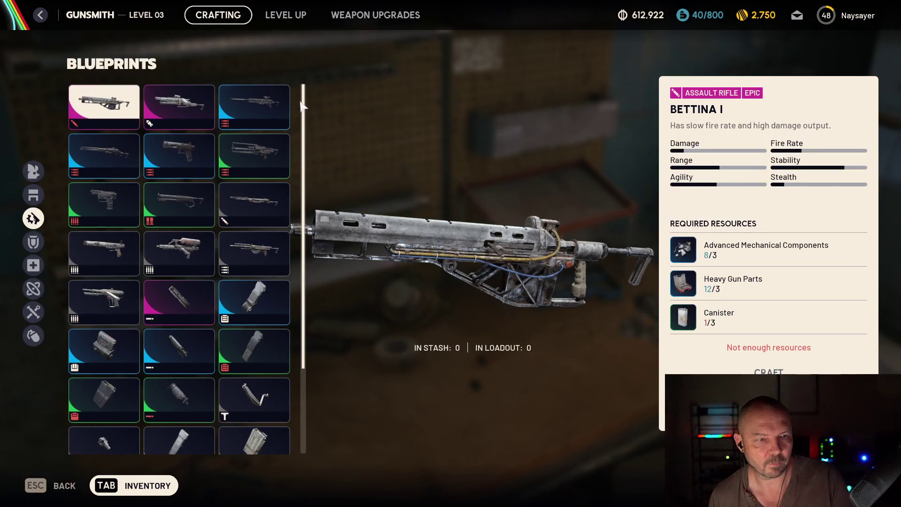
{"action": "left_click", "coordinate": [196, 151]}
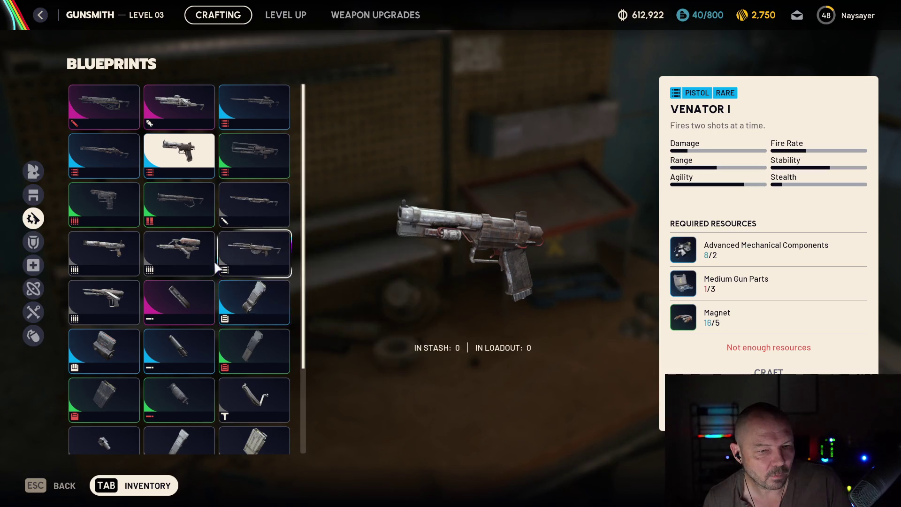
{"action": "left_click", "coordinate": [122, 197]}
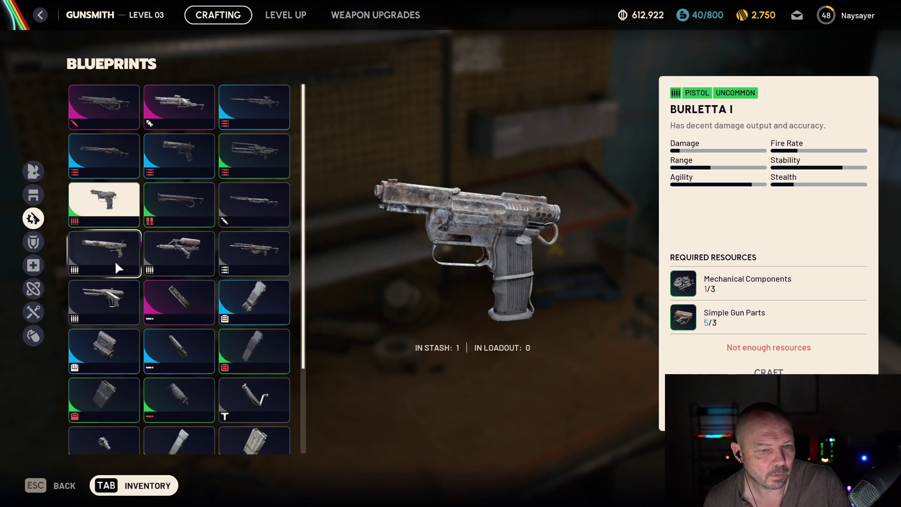
{"action": "mouse_move", "coordinate": [257, 252]}
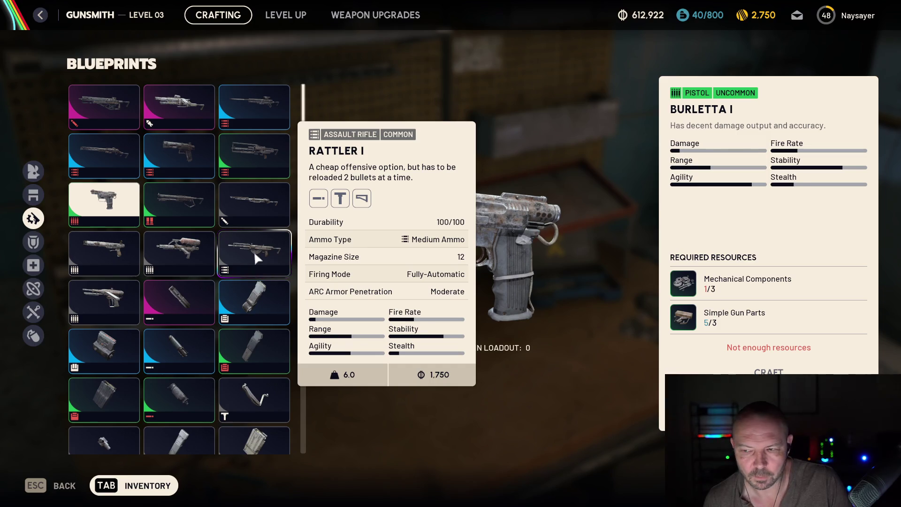
{"action": "left_click", "coordinate": [255, 252]}
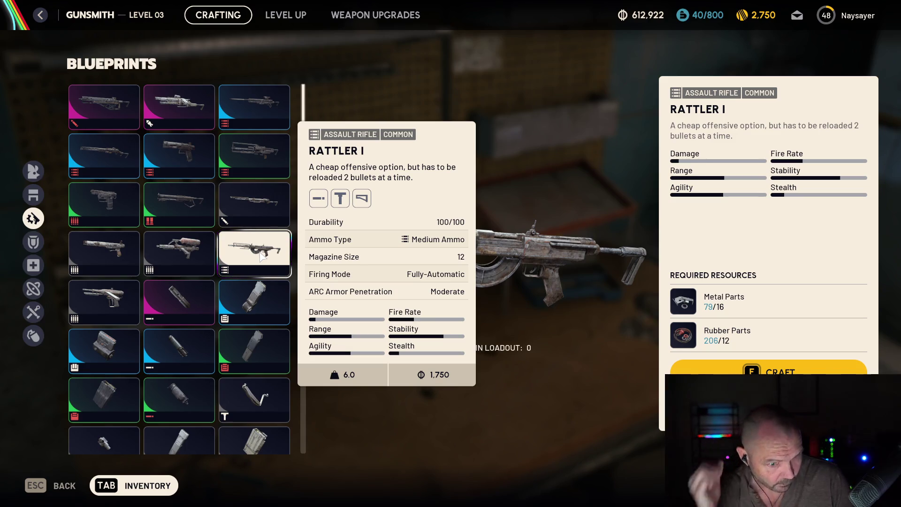
{"action": "scroll", "coordinate": [261, 255], "scroll_direction": "down", "scroll_amount": 3}
{"action": "scroll", "coordinate": [262, 253], "scroll_direction": "up", "scroll_amount": 2}
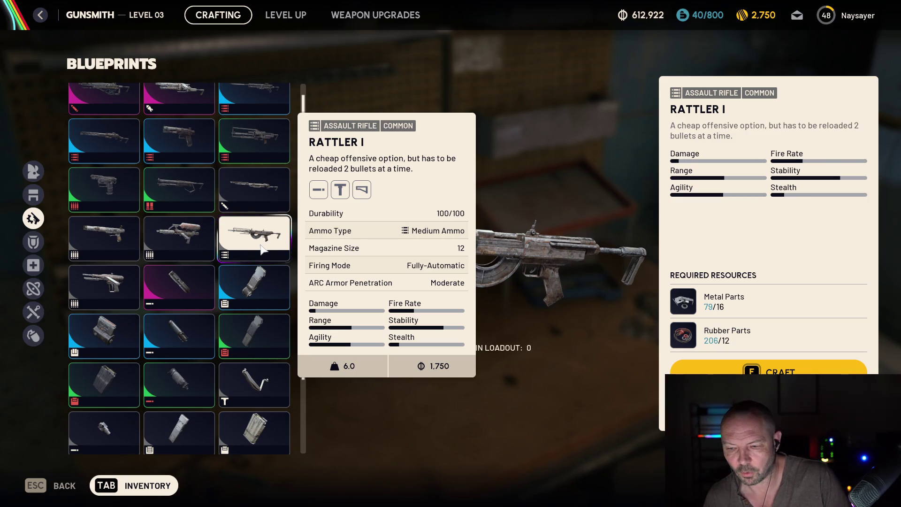
- Craft two Rattler I rifles, leaving 47 Metal Parts, and return to the Workshop
{"action": "key", "text": "f"}
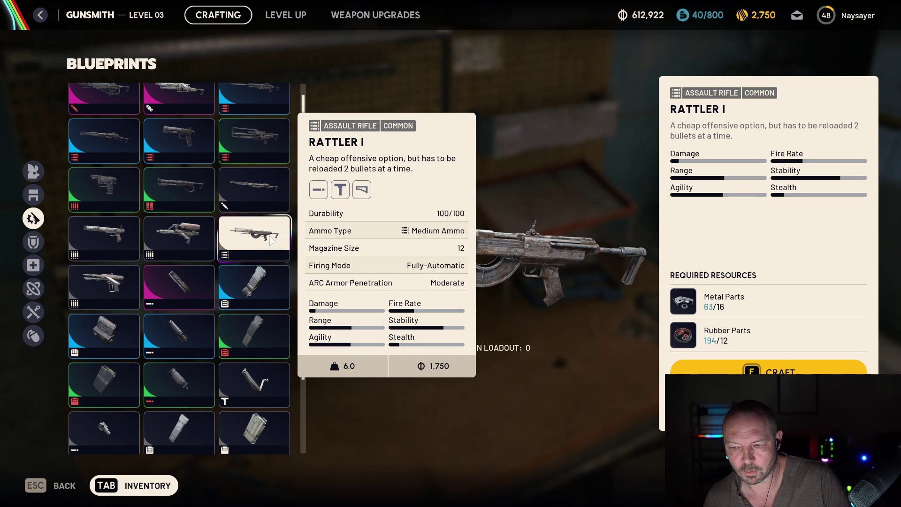
{"action": "key", "text": "f"}
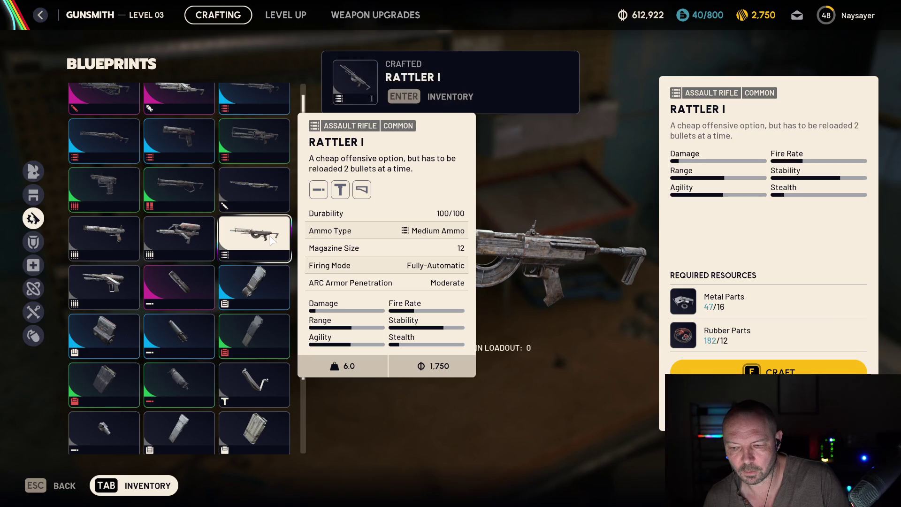
{"action": "key", "text": "Return"}
{"action": "key", "text": "Tab"}
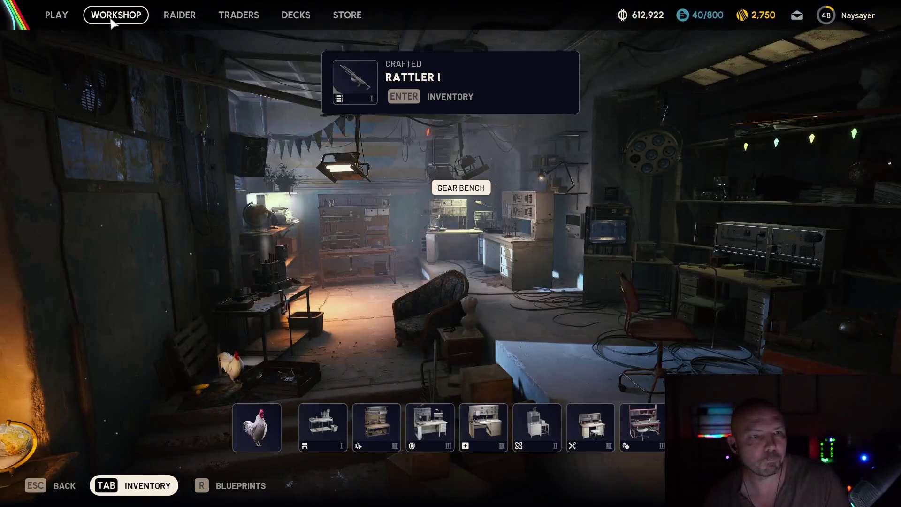
- Contribute both new Rattler I rifles to the Expedition's Load Stage 5 Combat Items
{"action": "left_click", "coordinate": [180, 15]}
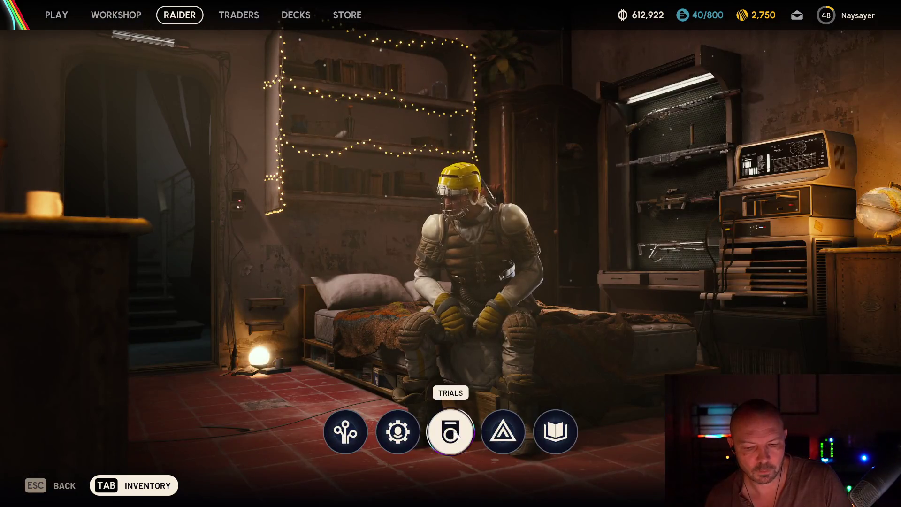
{"action": "left_click", "coordinate": [503, 431]}
{"action": "left_click", "coordinate": [204, 376]}
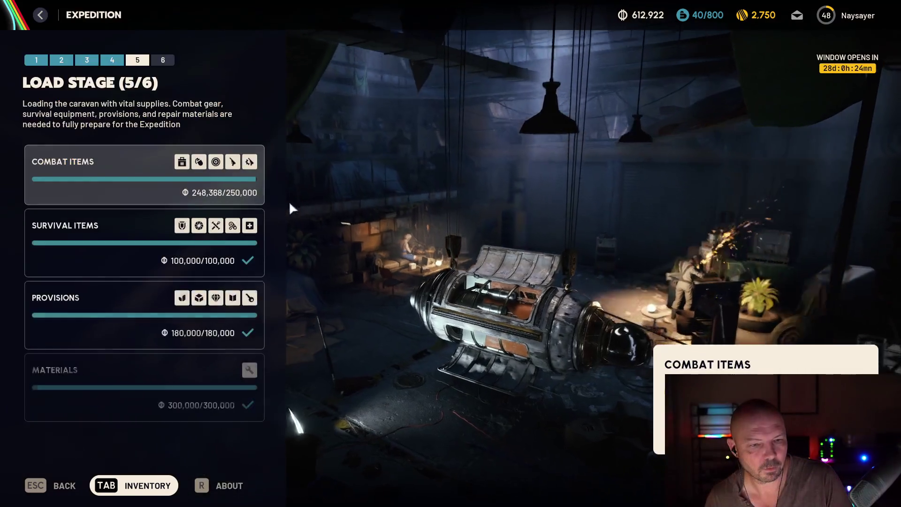
{"action": "left_click", "coordinate": [254, 195]}
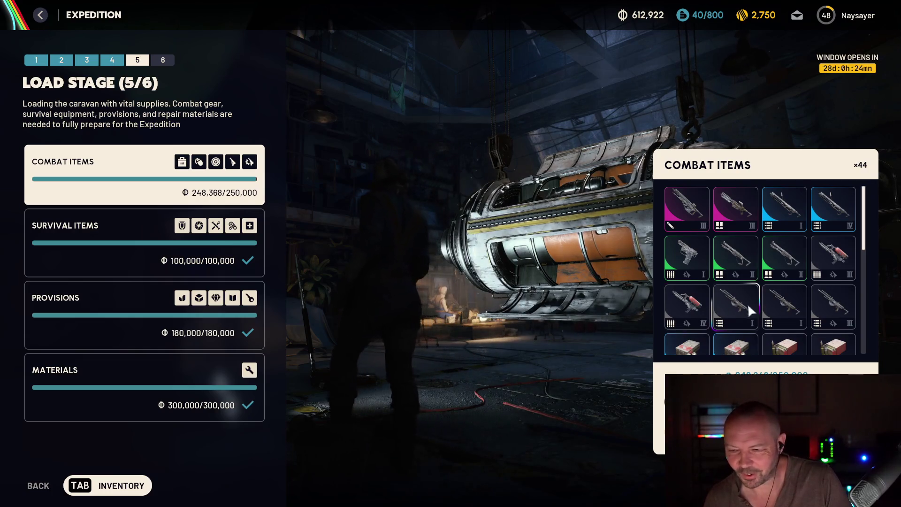
{"action": "left_click", "coordinate": [771, 302]}
{"action": "left_click", "coordinate": [731, 310]}
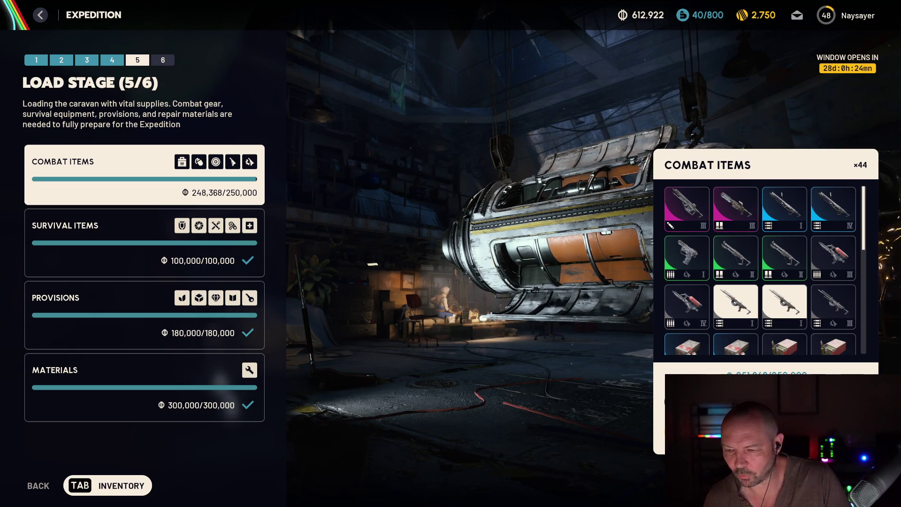
{"action": "left_click", "coordinate": [765, 430]}
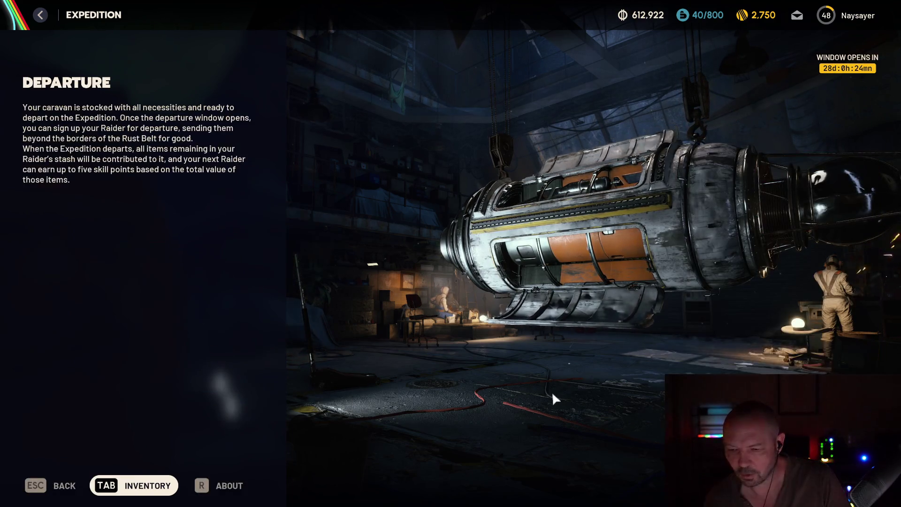
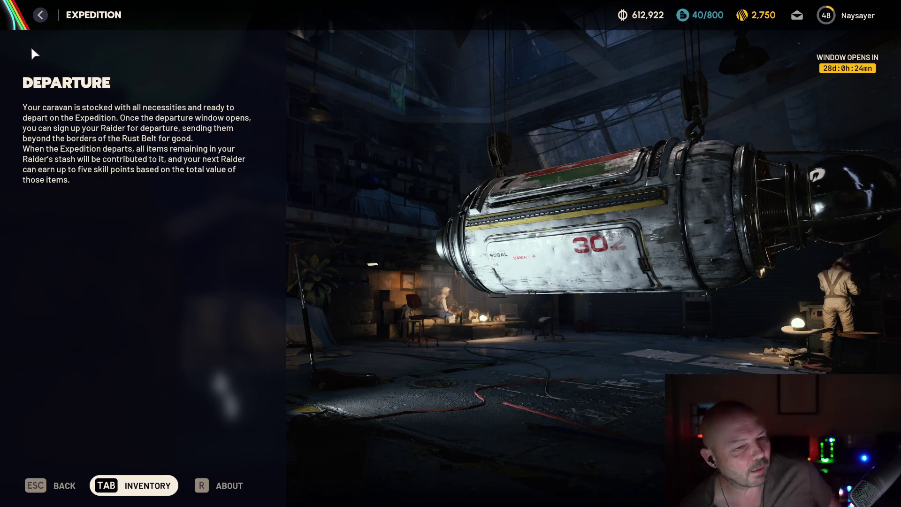
- Back out of Expedition departure to the Play lobby and bring up the stash and loadout
{"action": "left_click", "coordinate": [40, 15]}
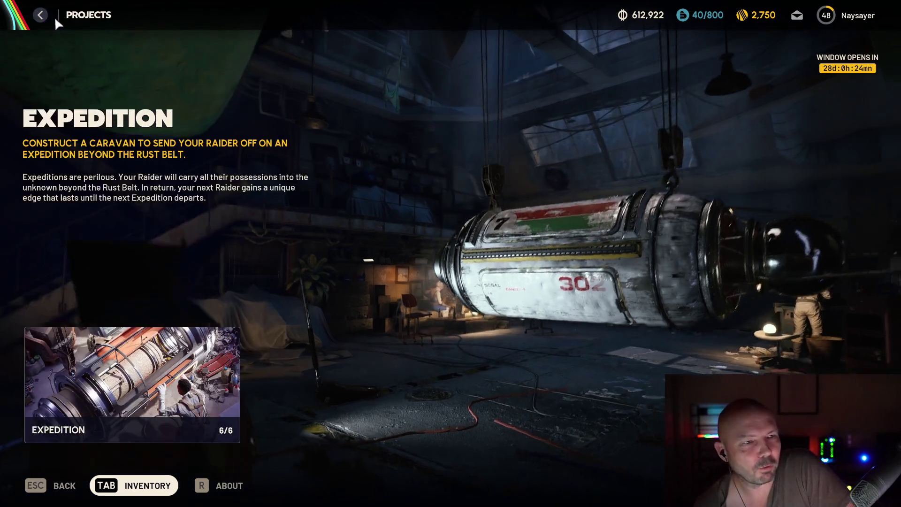
{"action": "left_click", "coordinate": [43, 14]}
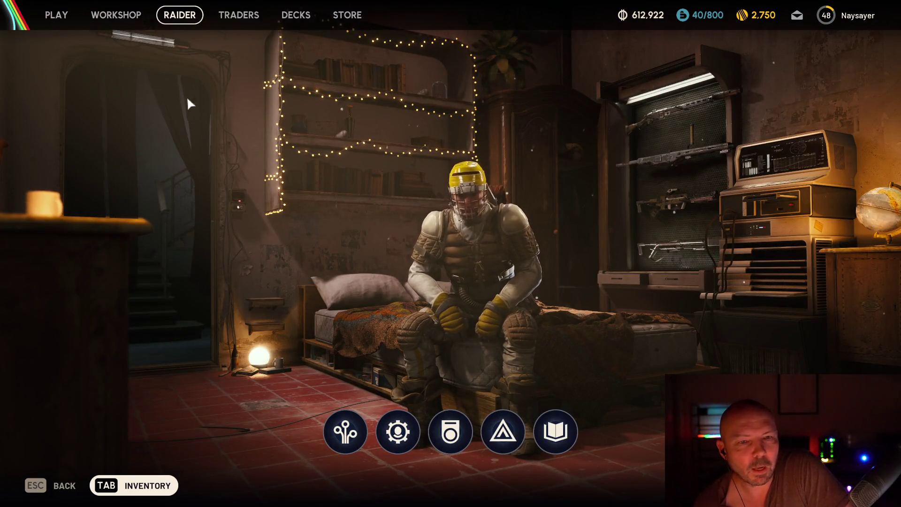
{"action": "key", "text": "Escape"}
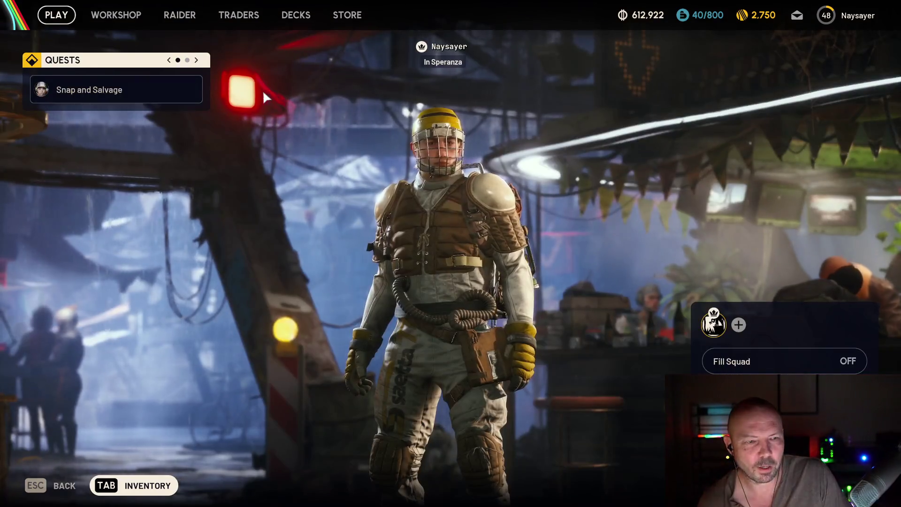
{"action": "key", "text": "Tab"}
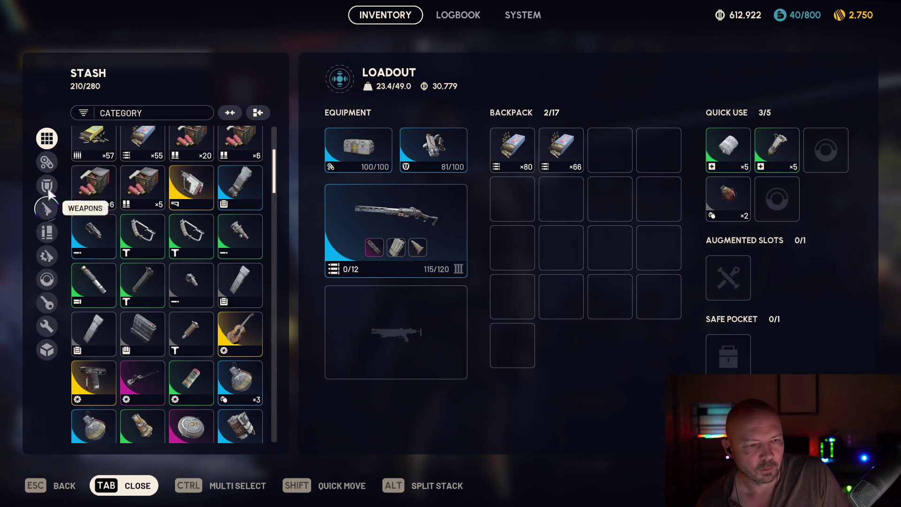
{"action": "left_click", "coordinate": [47, 163]}
{"action": "left_click", "coordinate": [44, 145]}
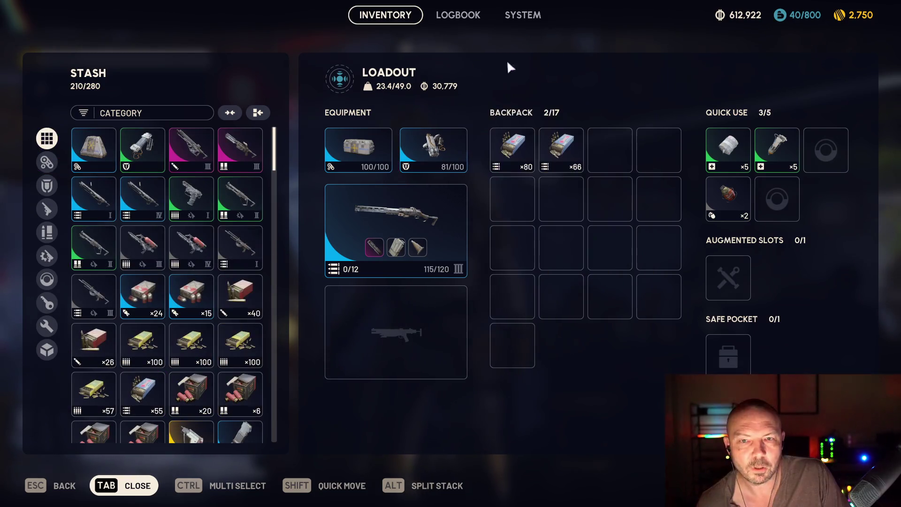
{"action": "left_click", "coordinate": [478, 16]}
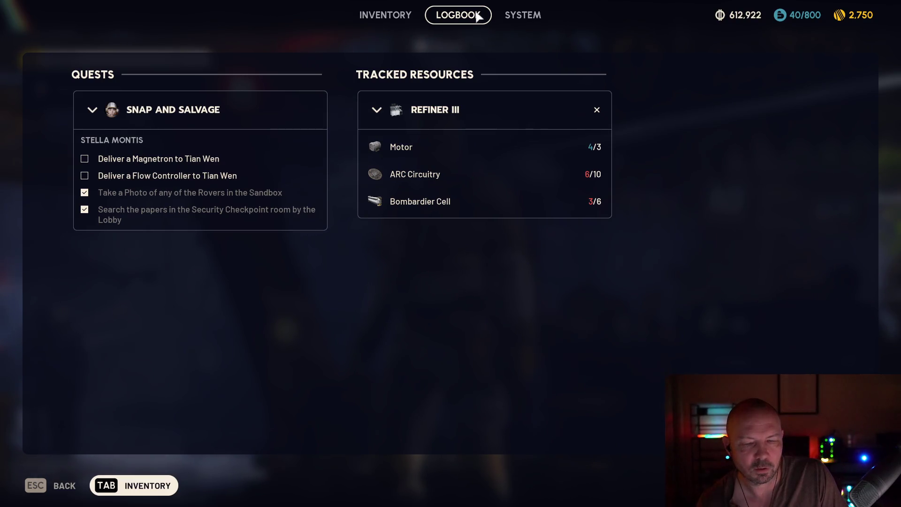
{"action": "key", "text": "Escape"}
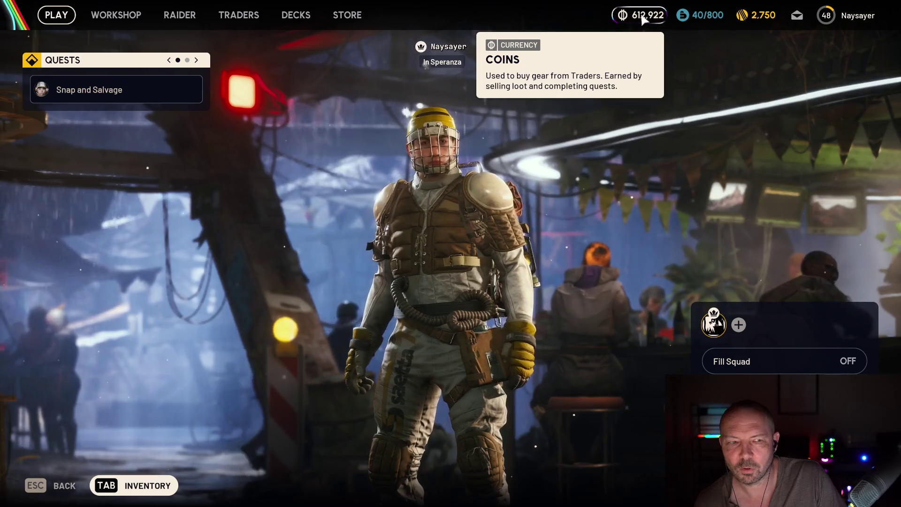
{"action": "key", "text": "Tab"}
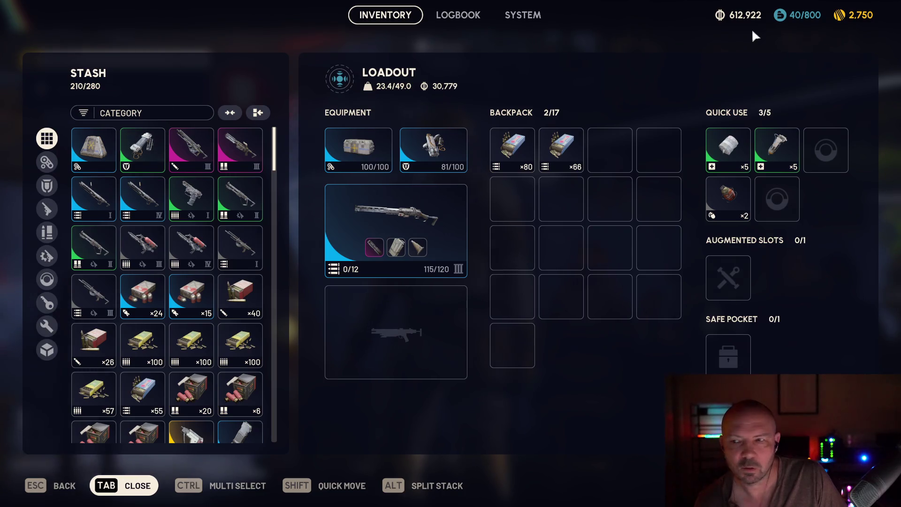
{"action": "key", "text": "Tab"}
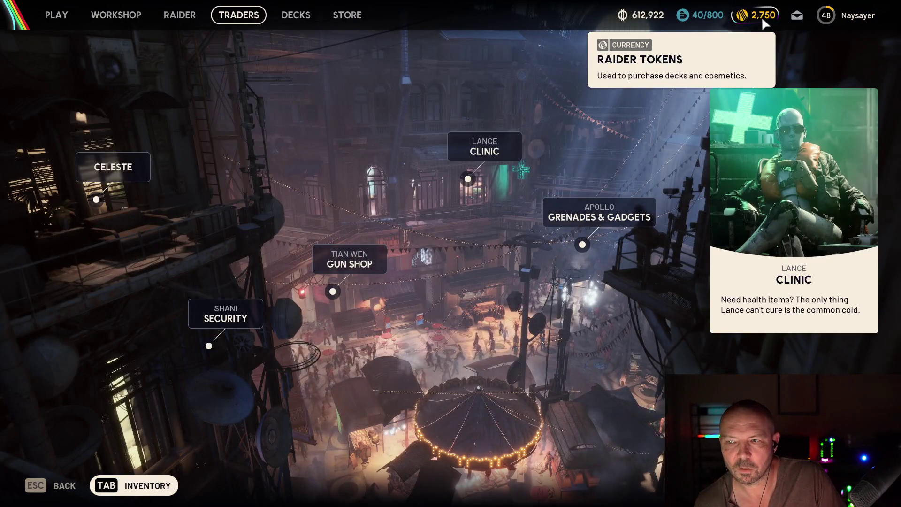
{"action": "key", "text": "Tab"}
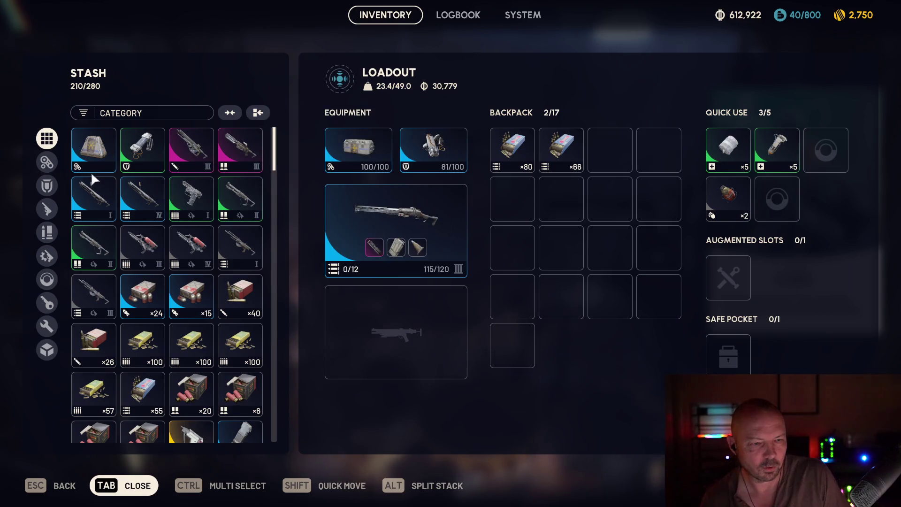
{"action": "mouse_move", "coordinate": [145, 194]}
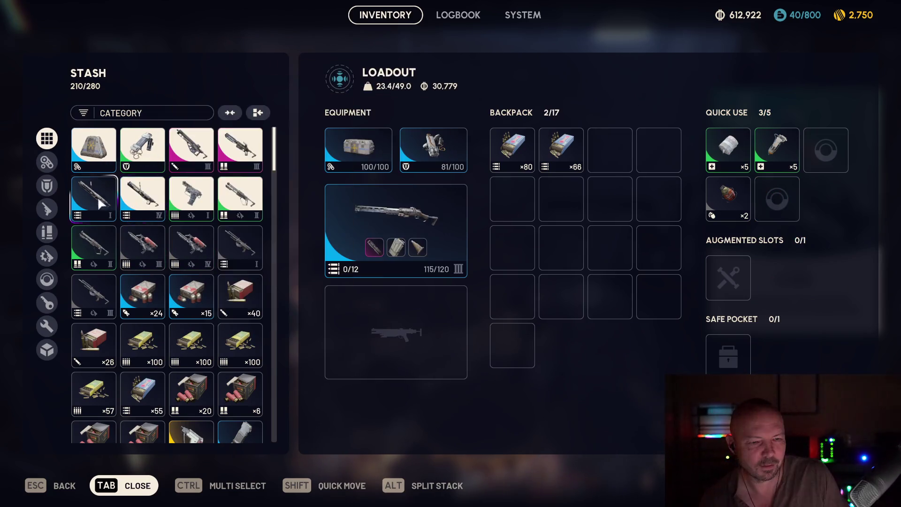
{"action": "mouse_move", "coordinate": [236, 264]}
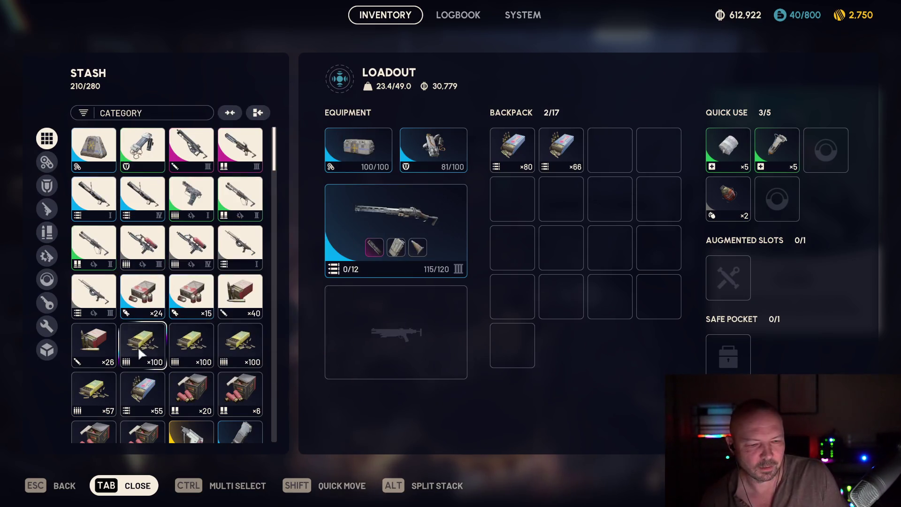
{"action": "scroll", "coordinate": [202, 368], "scroll_direction": "down", "scroll_amount": 3}
{"action": "mouse_move", "coordinate": [196, 320]}
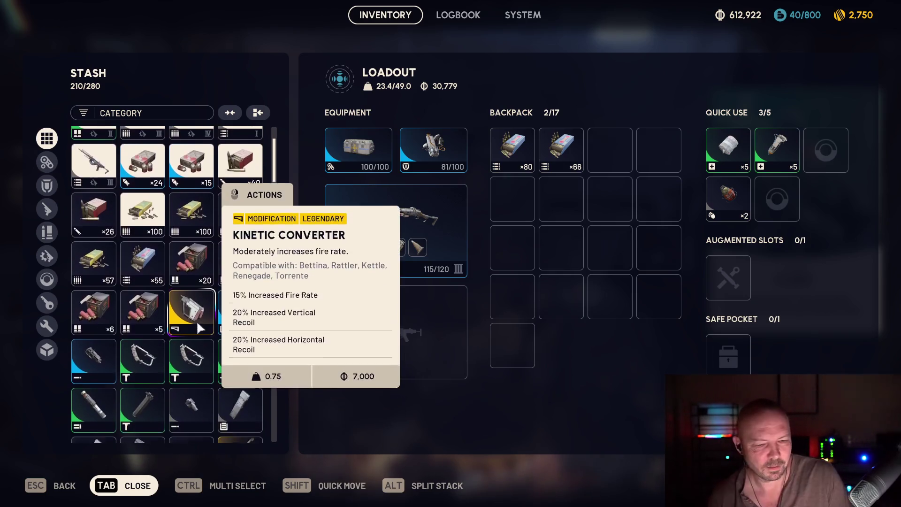
{"action": "mouse_move", "coordinate": [149, 355]}
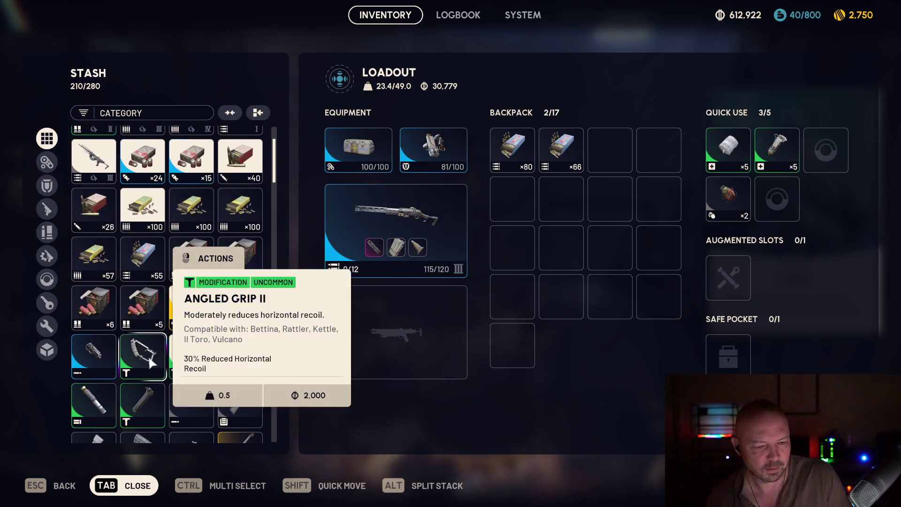
{"action": "mouse_move", "coordinate": [239, 405]}
{"action": "scroll", "coordinate": [240, 406], "scroll_direction": "down", "scroll_amount": 2}
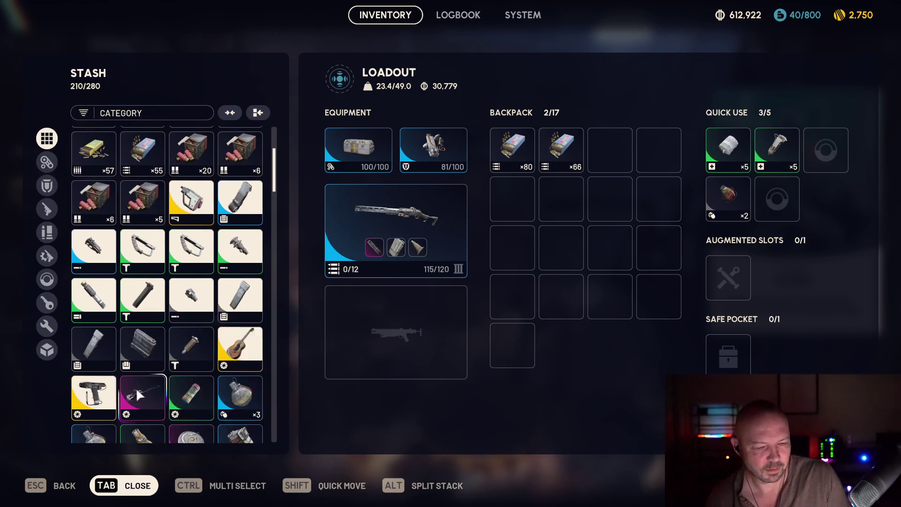
{"action": "mouse_move", "coordinate": [189, 352]}
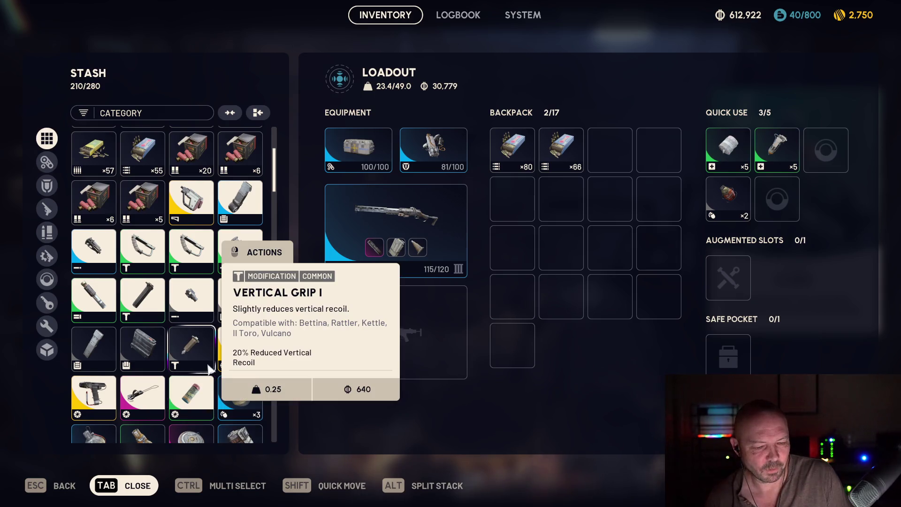
{"action": "scroll", "coordinate": [208, 365], "scroll_direction": "down", "scroll_amount": 4}
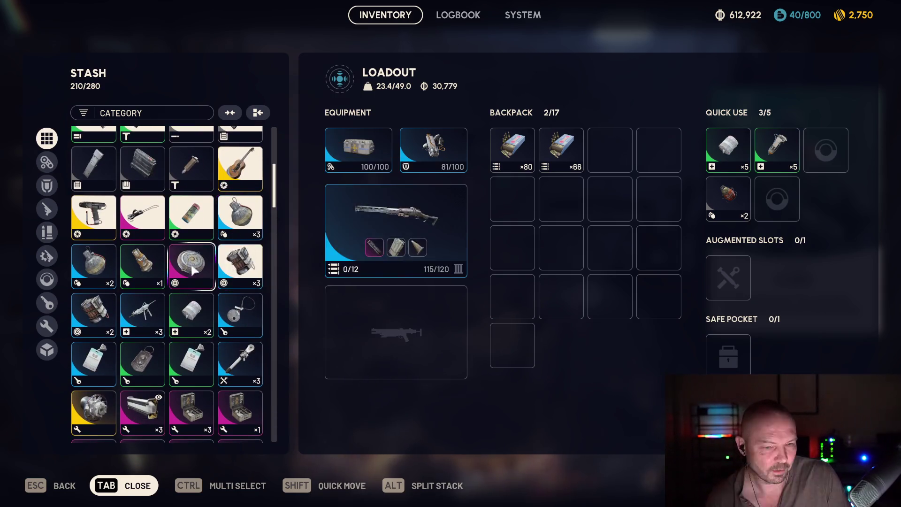
{"action": "mouse_move", "coordinate": [161, 266]}
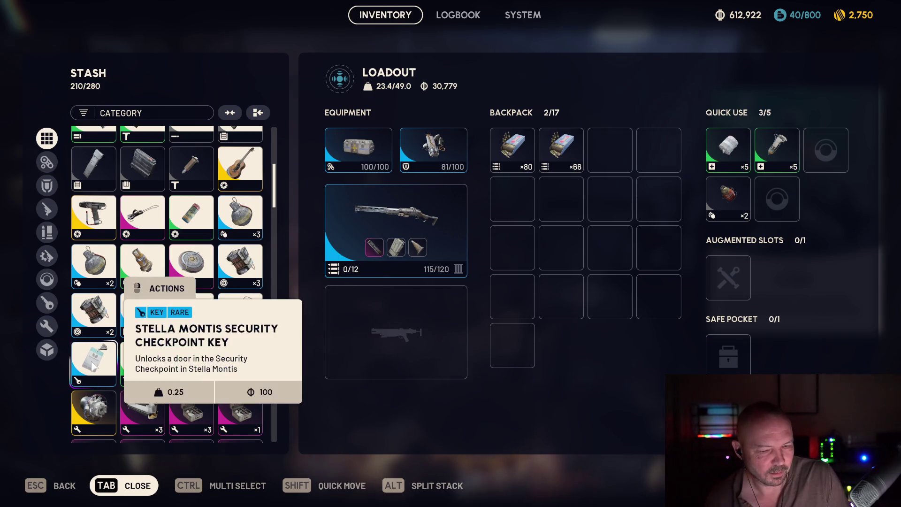
{"action": "mouse_move", "coordinate": [223, 382]}
{"action": "scroll", "coordinate": [141, 357], "scroll_direction": "down", "scroll_amount": 2}
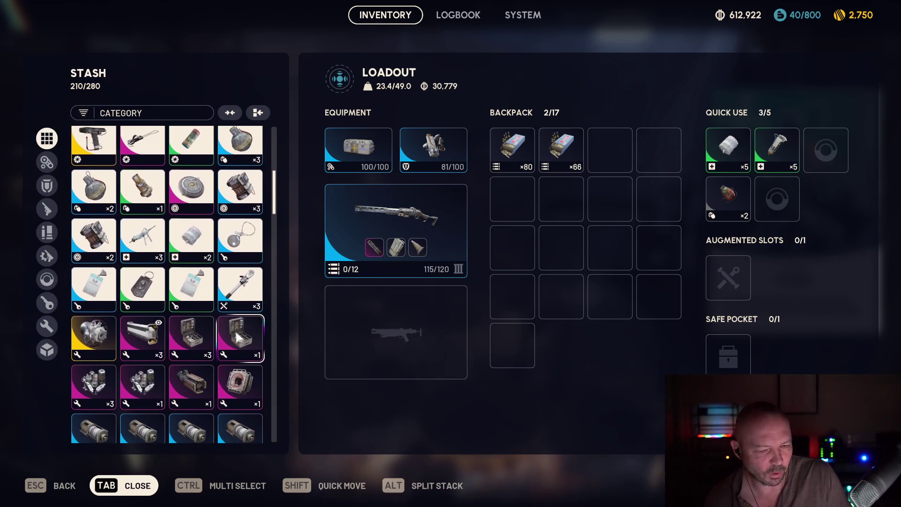
{"action": "mouse_move", "coordinate": [135, 342]}
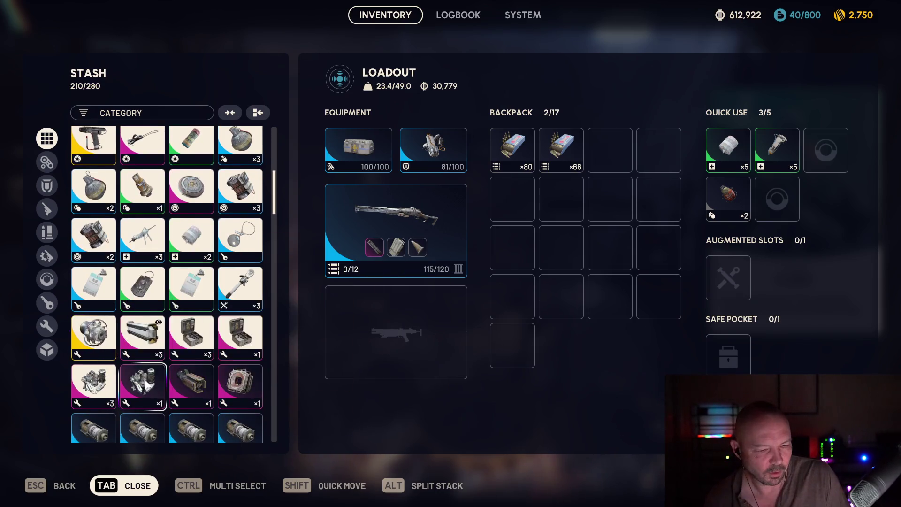
{"action": "scroll", "coordinate": [206, 375], "scroll_direction": "down", "scroll_amount": 3}
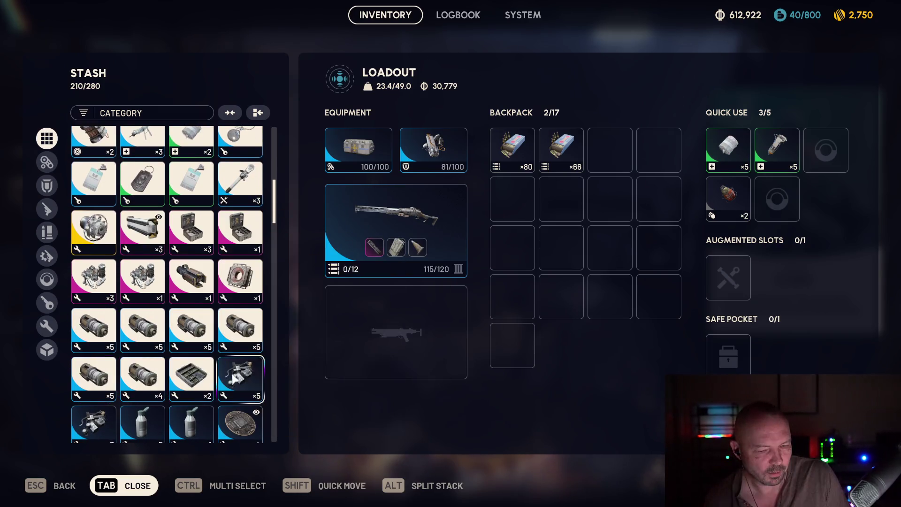
{"action": "mouse_move", "coordinate": [99, 427]}
{"action": "scroll", "coordinate": [141, 375], "scroll_direction": "down", "scroll_amount": 5}
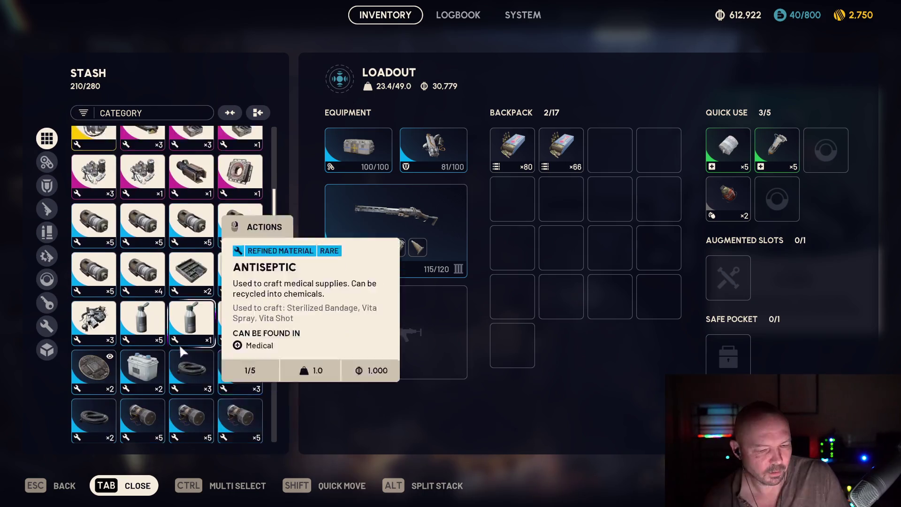
{"action": "mouse_move", "coordinate": [235, 328]}
{"action": "scroll", "coordinate": [235, 328], "scroll_direction": "down", "scroll_amount": 10}
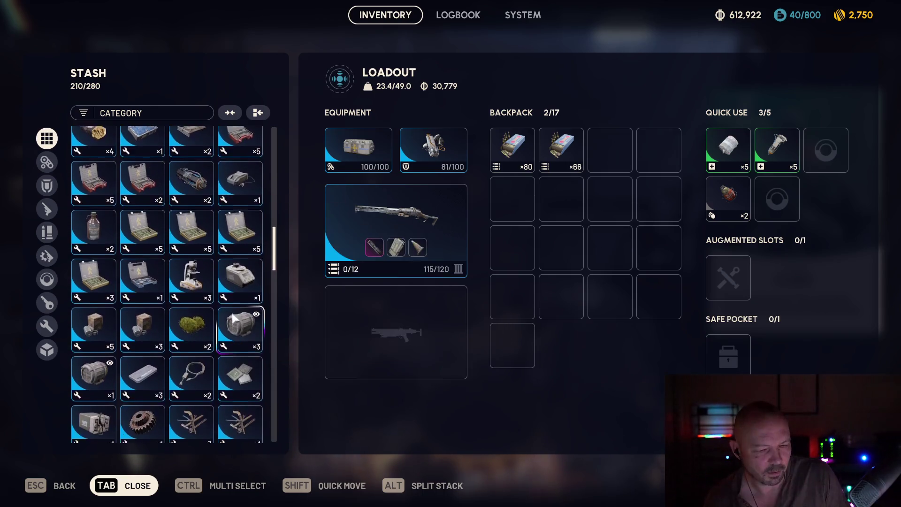
{"action": "scroll", "coordinate": [233, 314], "scroll_direction": "down", "scroll_amount": 10}
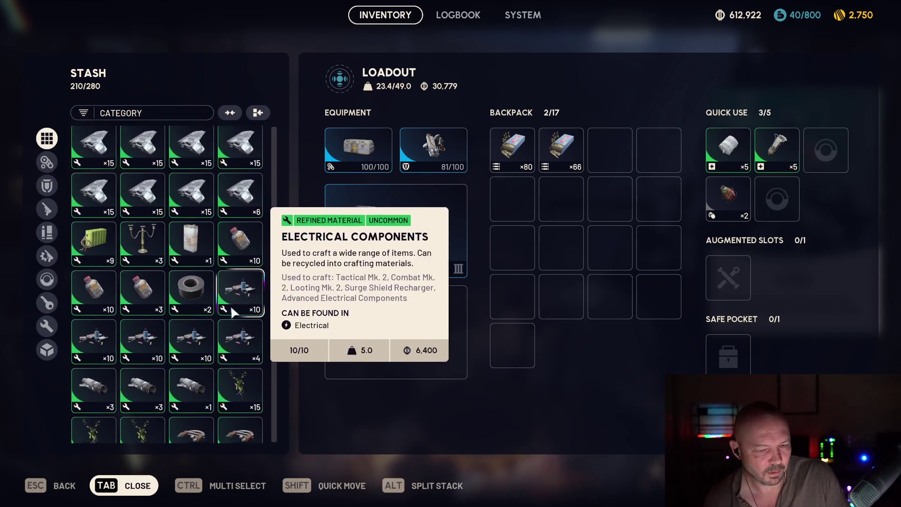
{"action": "scroll", "coordinate": [233, 313], "scroll_direction": "down", "scroll_amount": 1}
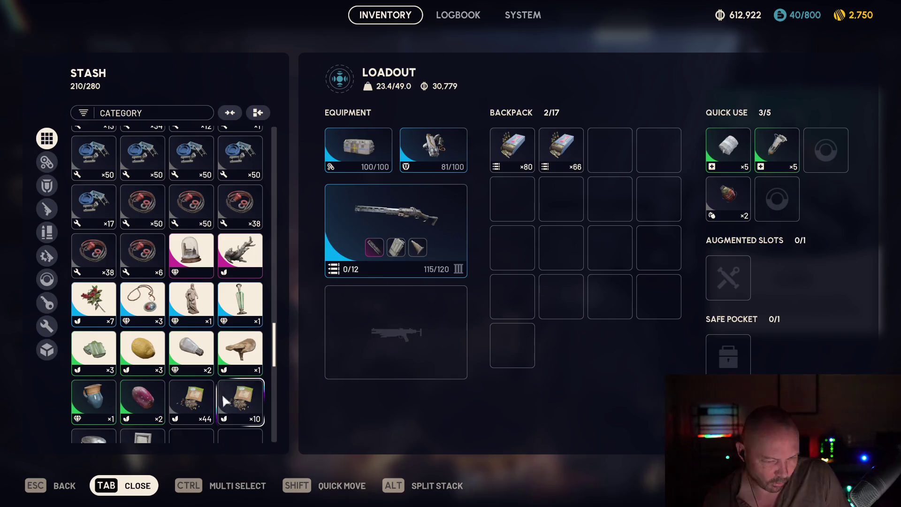
{"action": "scroll", "coordinate": [141, 366], "scroll_direction": "down", "scroll_amount": 2}
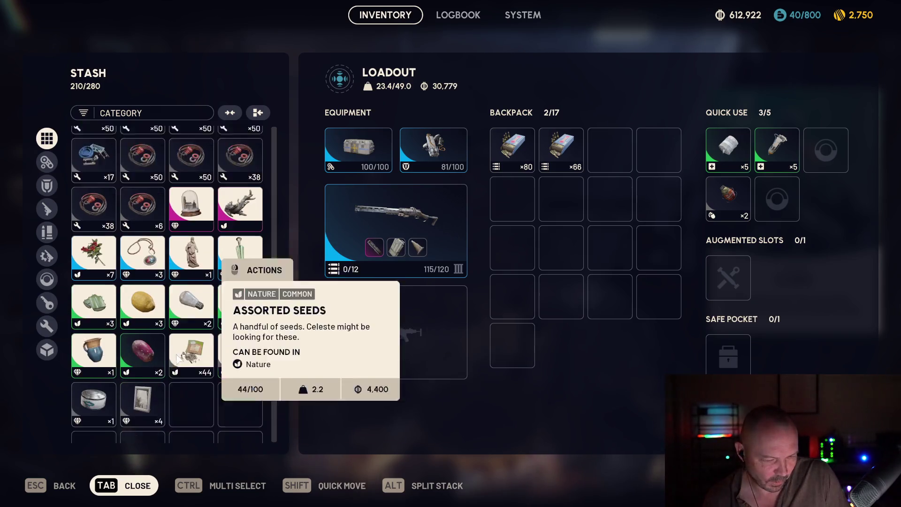
{"action": "key", "text": "ctrl+a"}
{"action": "right_click", "coordinate": [137, 345]}
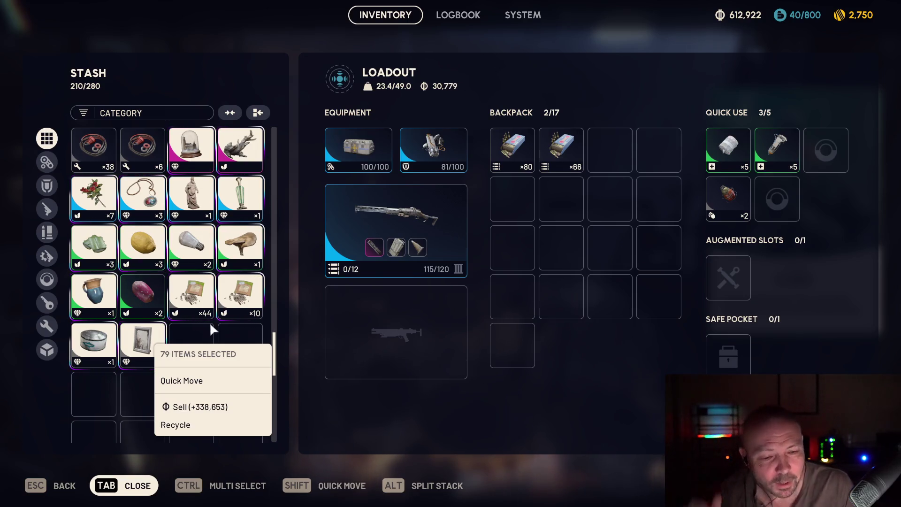
- Sell the 14 selected stash items for 42,980, leaving the stash at 196/280
{"action": "left_click", "coordinate": [249, 324]}
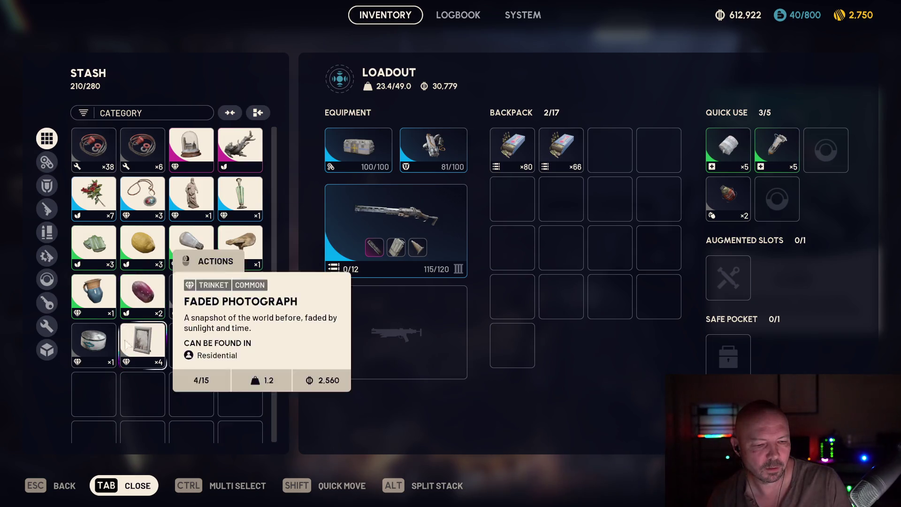
{"action": "right_click", "coordinate": [143, 345]}
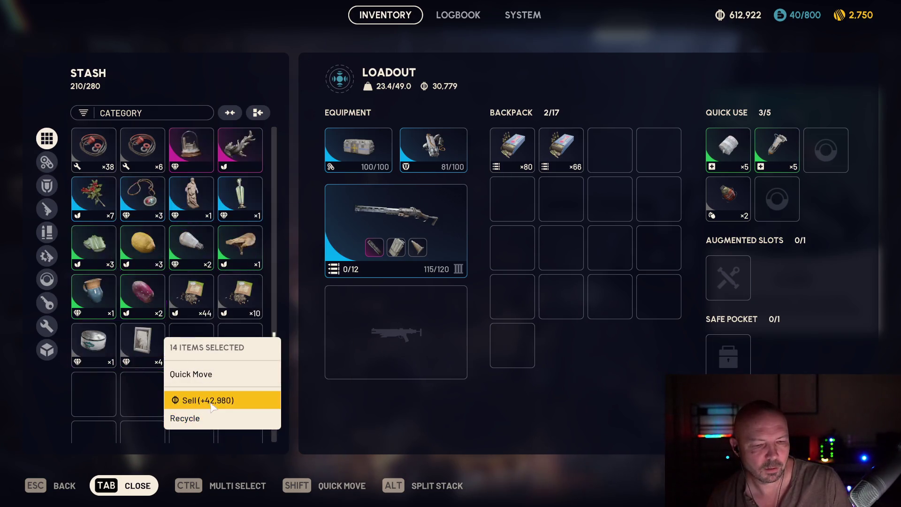
{"action": "left_click", "coordinate": [206, 399]}
{"action": "left_click", "coordinate": [468, 387]}
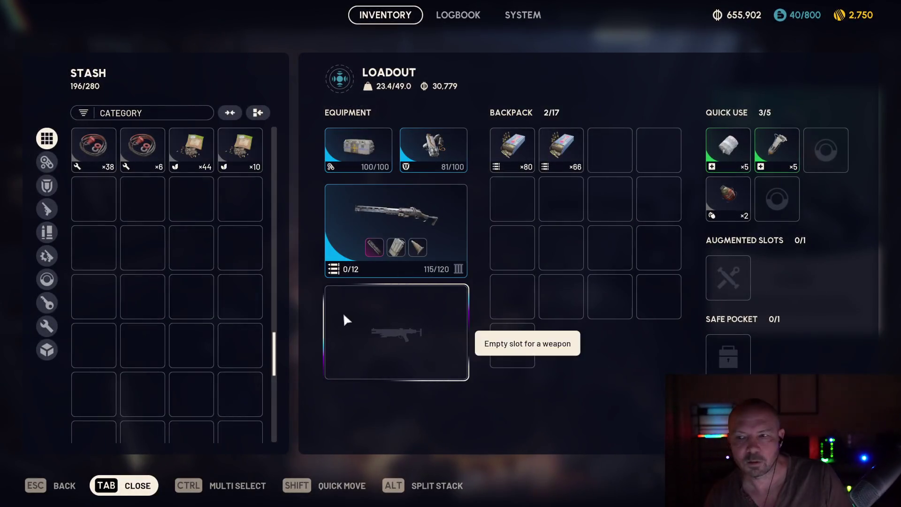
- Merge partial stacks to shrink the stash from 196 to 189 of 280, then close the inventory
{"action": "scroll", "coordinate": [197, 240], "scroll_direction": "up", "scroll_amount": 4}
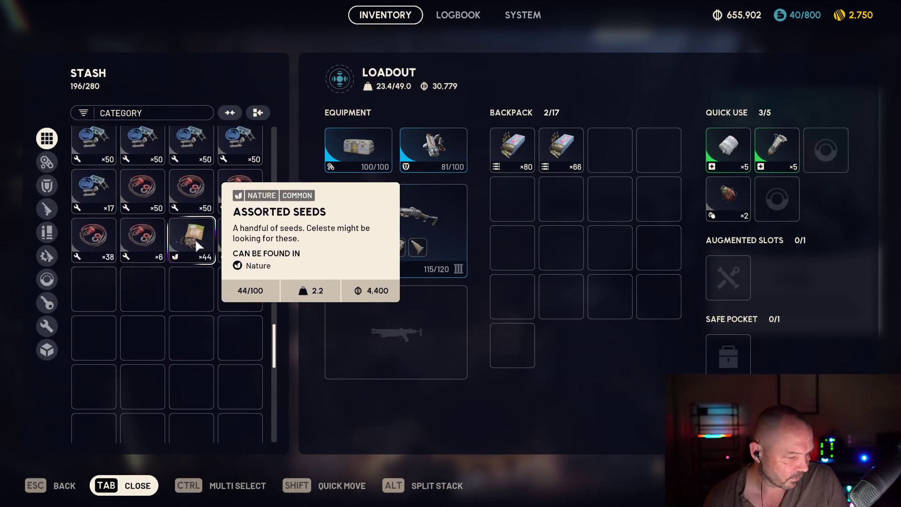
{"action": "scroll", "coordinate": [203, 253], "scroll_direction": "up", "scroll_amount": 4}
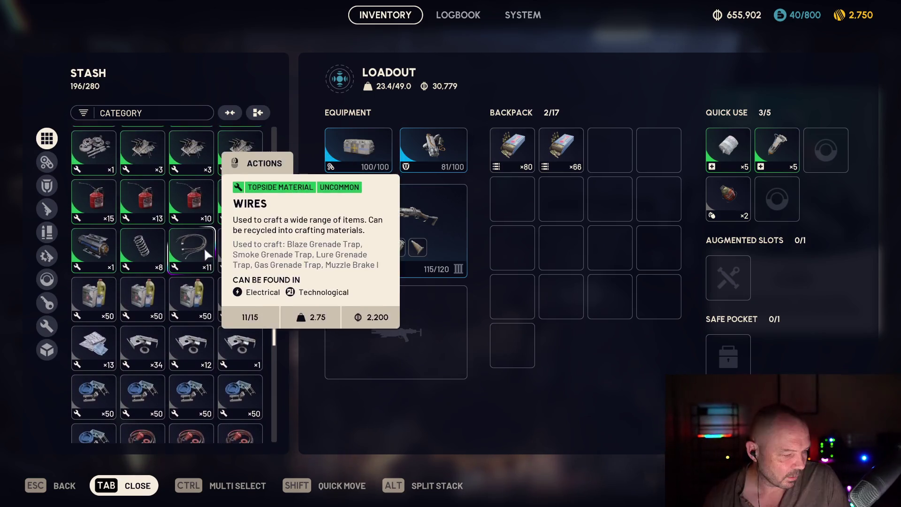
{"action": "scroll", "coordinate": [200, 247], "scroll_direction": "up", "scroll_amount": 1}
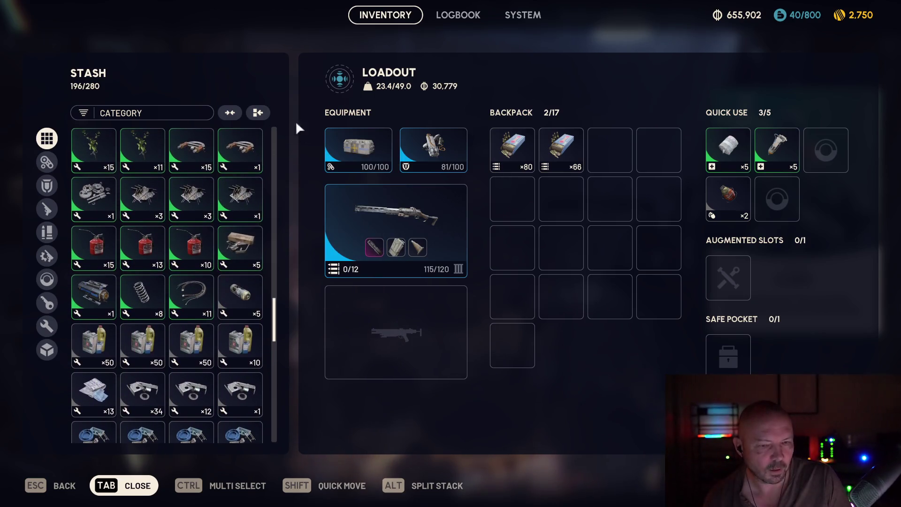
{"action": "left_click", "coordinate": [233, 113]}
{"action": "scroll", "coordinate": [232, 253], "scroll_direction": "down", "scroll_amount": 1}
{"action": "scroll", "coordinate": [237, 249], "scroll_direction": "up", "scroll_amount": 6}
{"action": "scroll", "coordinate": [236, 249], "scroll_direction": "up", "scroll_amount": 2}
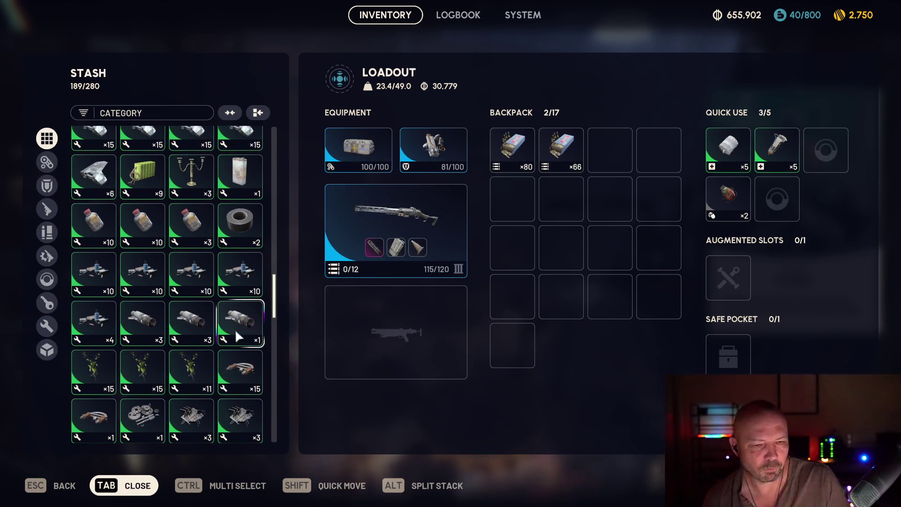
{"action": "key", "text": "Tab"}
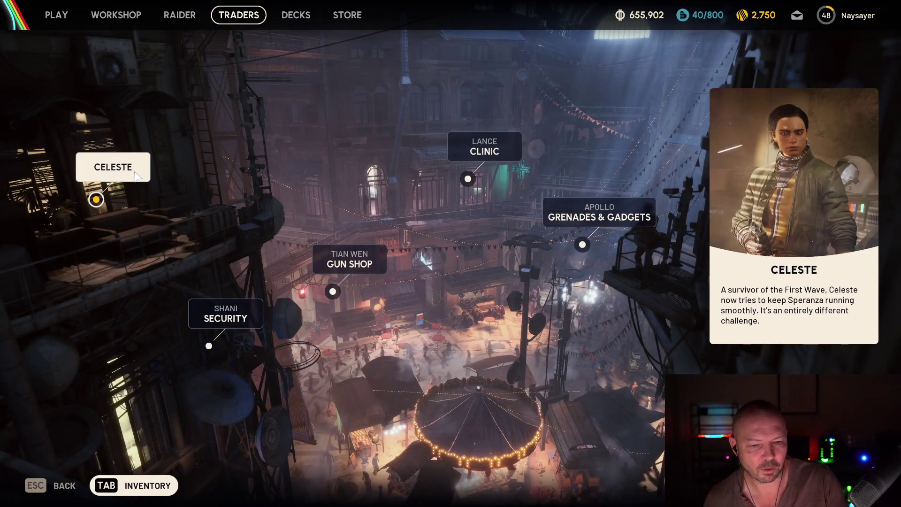
- Buy Fabric from Celeste in exchange for Assorted Seeds
{"action": "left_click", "coordinate": [135, 173]}
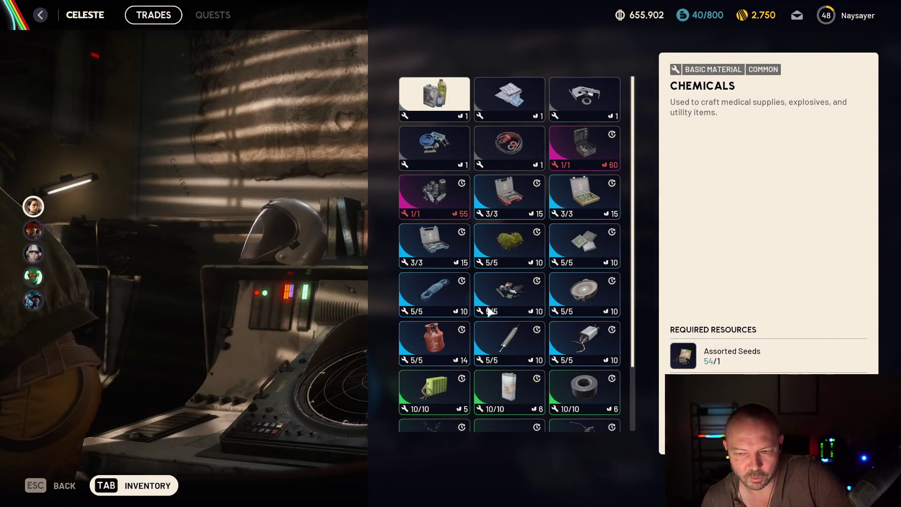
{"action": "left_click", "coordinate": [509, 97]}
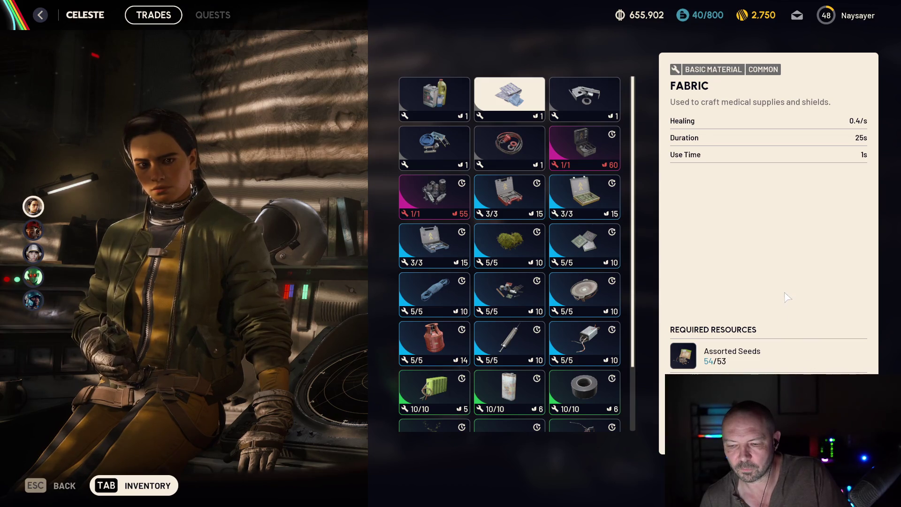
{"action": "key", "text": "Escape"}
- Go to the Workshop and bring up the Refiner's crafting blueprints
{"action": "key", "text": "Tab"}
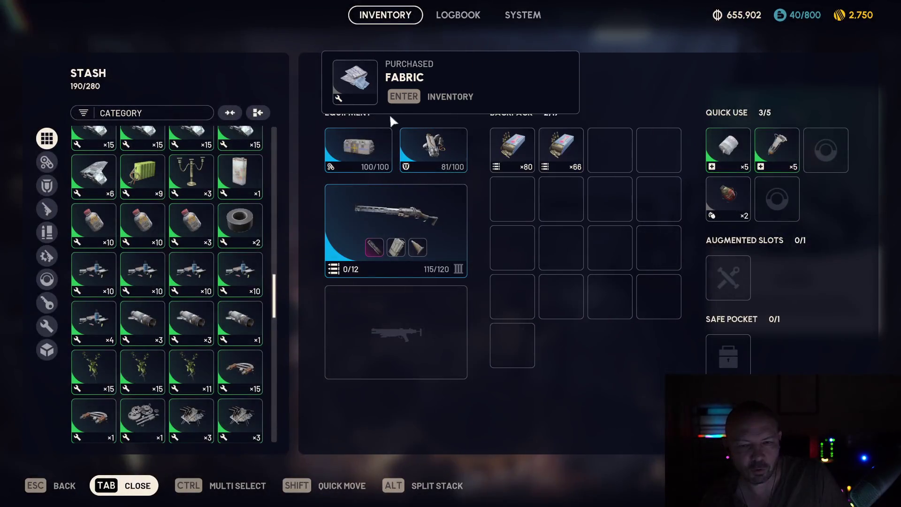
{"action": "key", "text": "Tab"}
{"action": "key", "text": "Escape"}
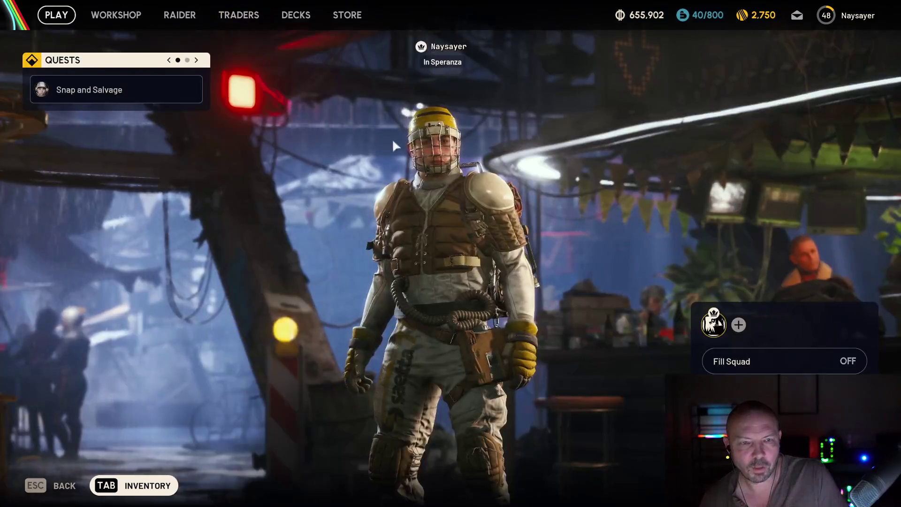
{"action": "left_click", "coordinate": [116, 14]}
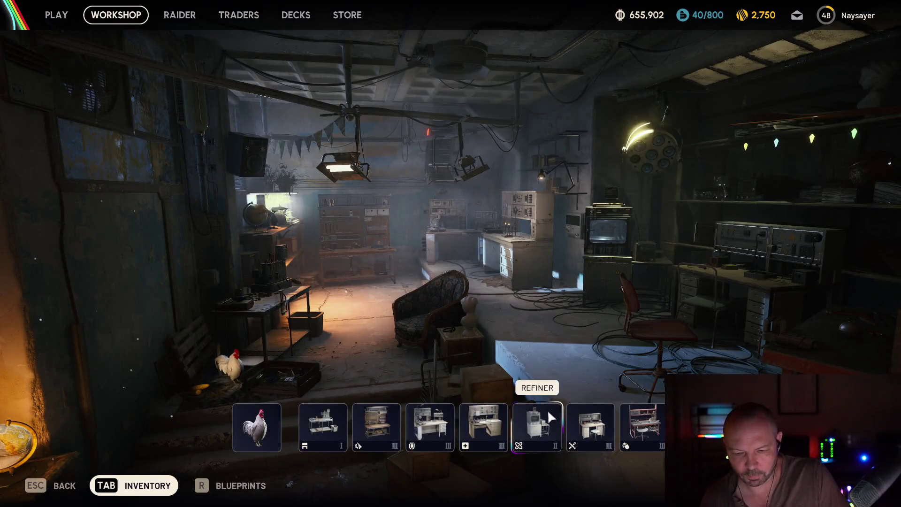
{"action": "left_click", "coordinate": [558, 417]}
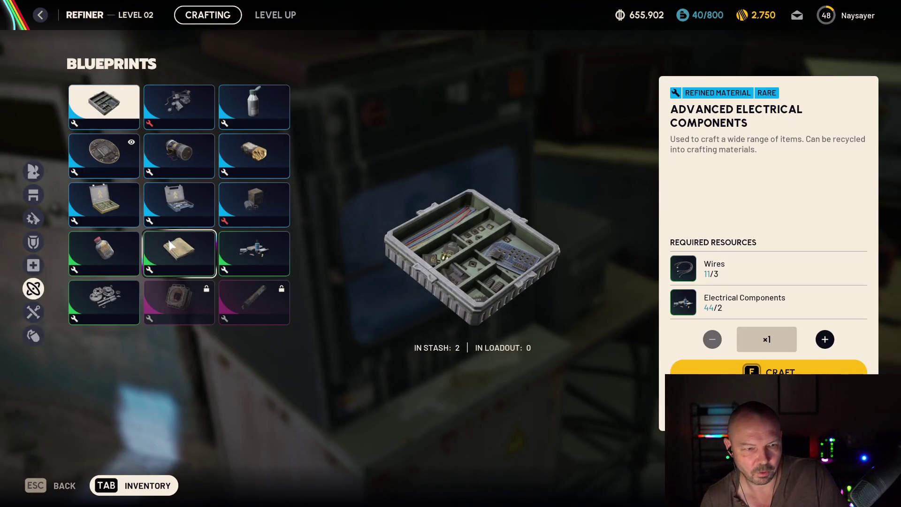
- Craft four Durable Cloth at the Refiner and check them in the inventory
{"action": "left_click", "coordinate": [179, 253]}
{"action": "left_click", "coordinate": [824, 339]}
{"action": "left_click", "coordinate": [825, 339]}
{"action": "left_click", "coordinate": [825, 338]}
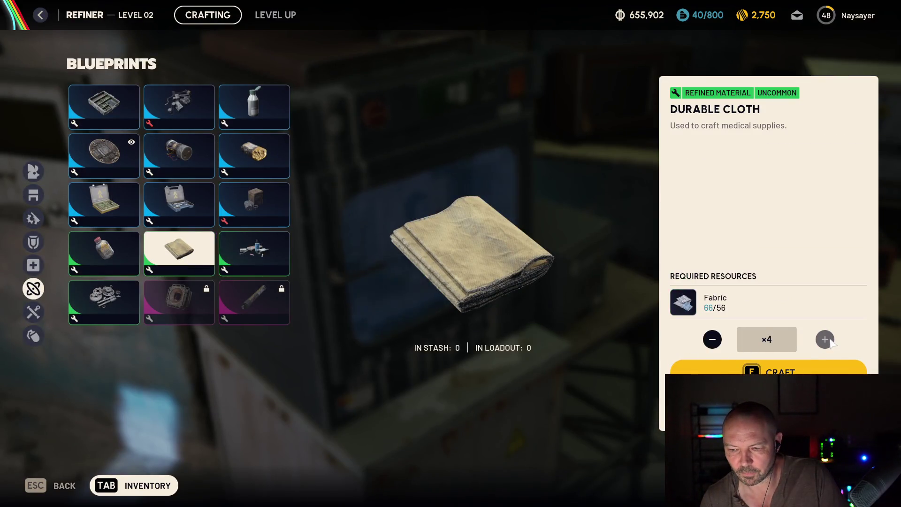
{"action": "key", "text": "f"}
{"action": "key", "text": "Escape"}
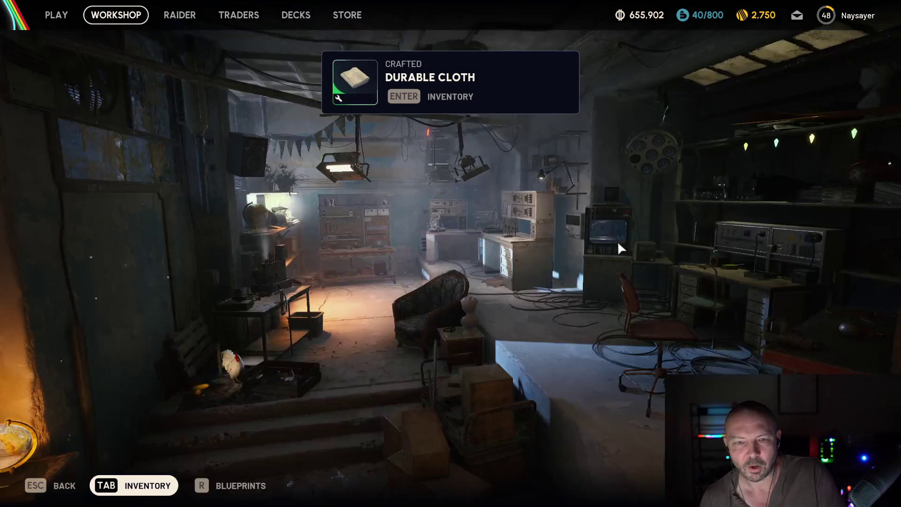
{"action": "key", "text": "Tab"}
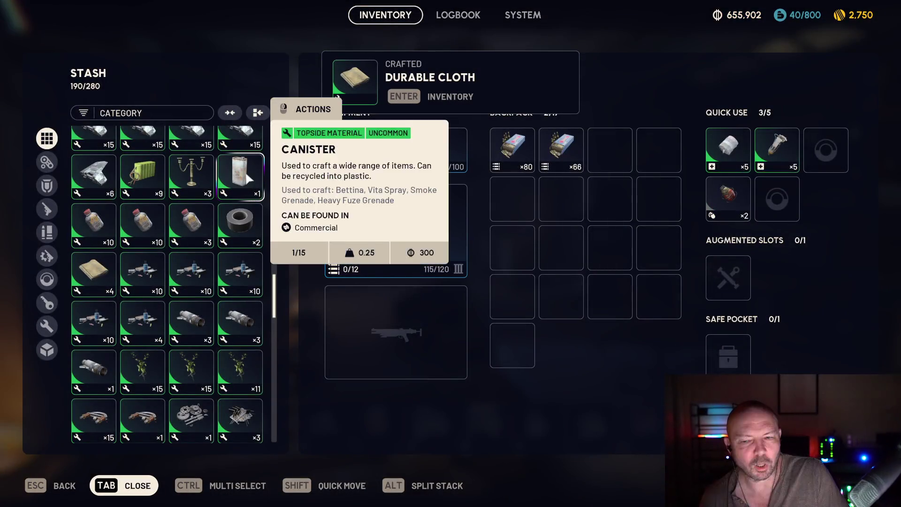
{"action": "scroll", "coordinate": [225, 170], "scroll_direction": "up", "scroll_amount": 5}
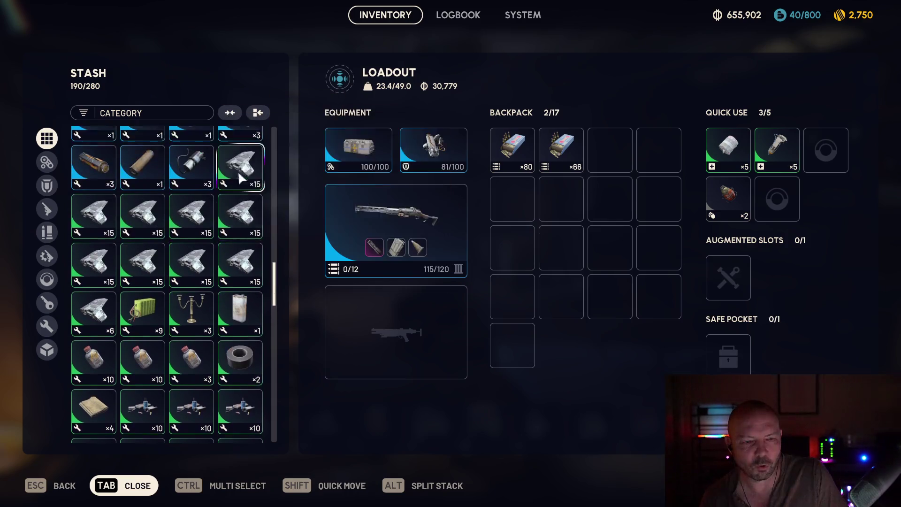
{"action": "scroll", "coordinate": [229, 183], "scroll_direction": "up", "scroll_amount": 5}
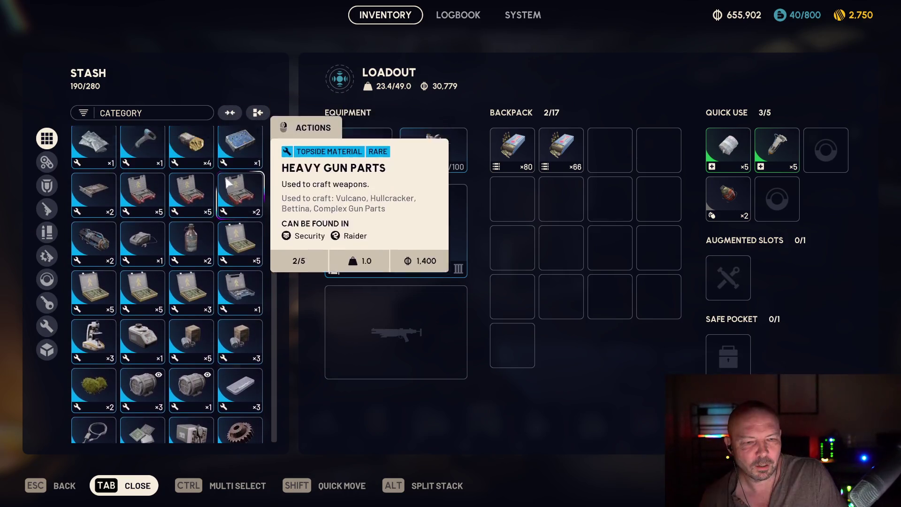
{"action": "scroll", "coordinate": [225, 180], "scroll_direction": "up", "scroll_amount": 3}
{"action": "key", "text": "Tab"}
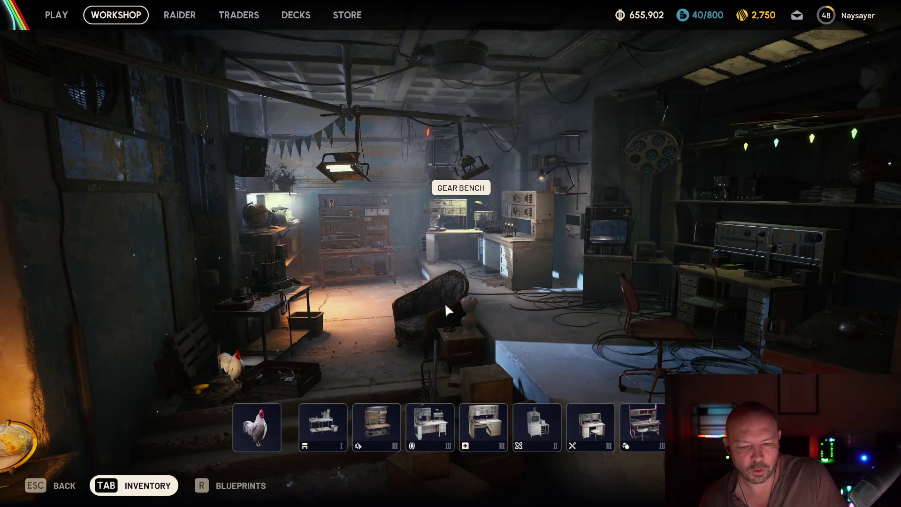
- Craft Herbal Bandages at the Medical Lab, using up the Durable Cloth, and return to the workshop
{"action": "left_click", "coordinate": [463, 424]}
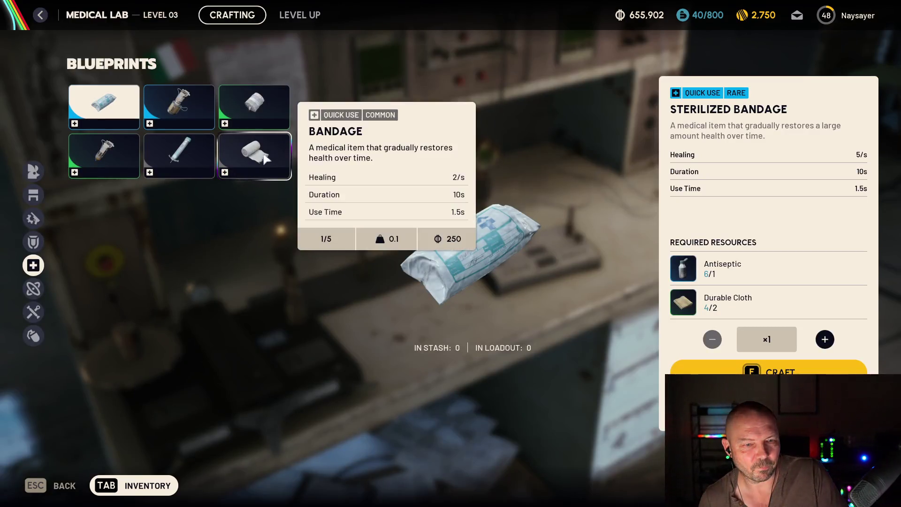
{"action": "left_click", "coordinate": [262, 123]}
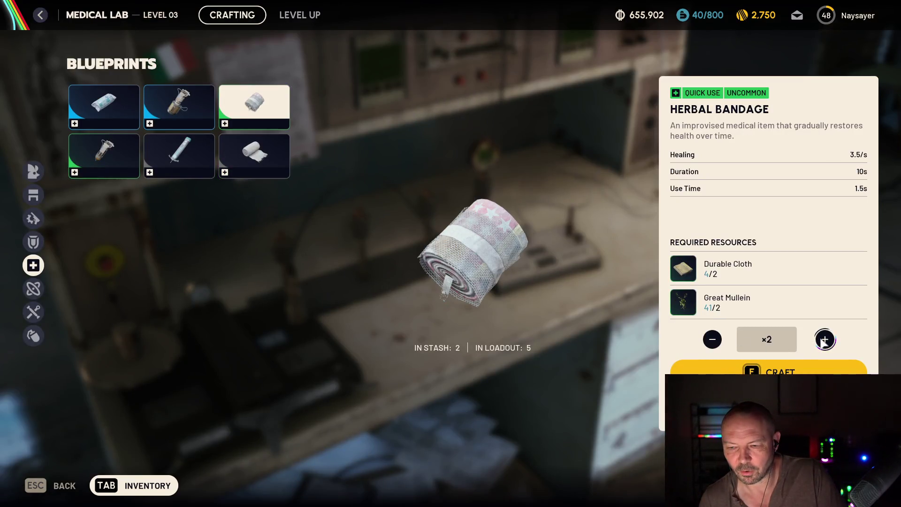
{"action": "key", "text": "f"}
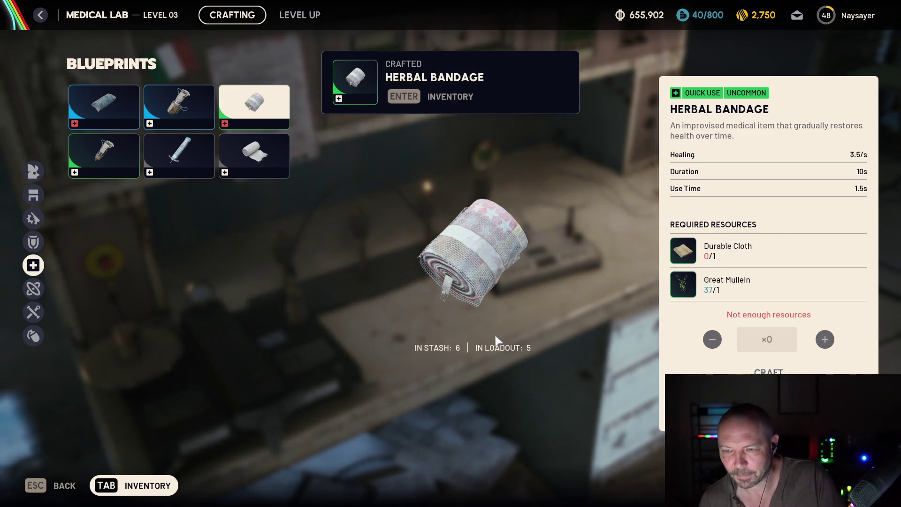
{"action": "key", "text": "Escape"}
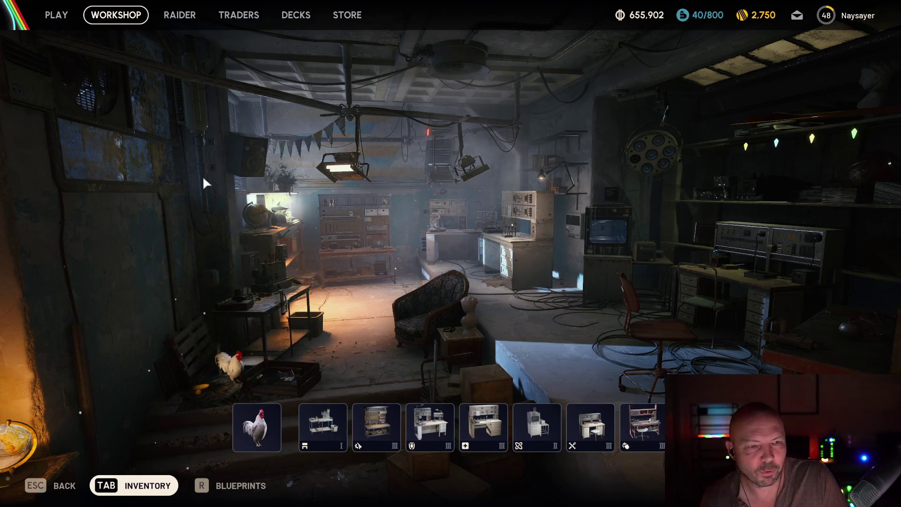
- Look through the inventory stash, then bring up the Gunsmith's crafting blueprints
{"action": "key", "text": "Tab"}
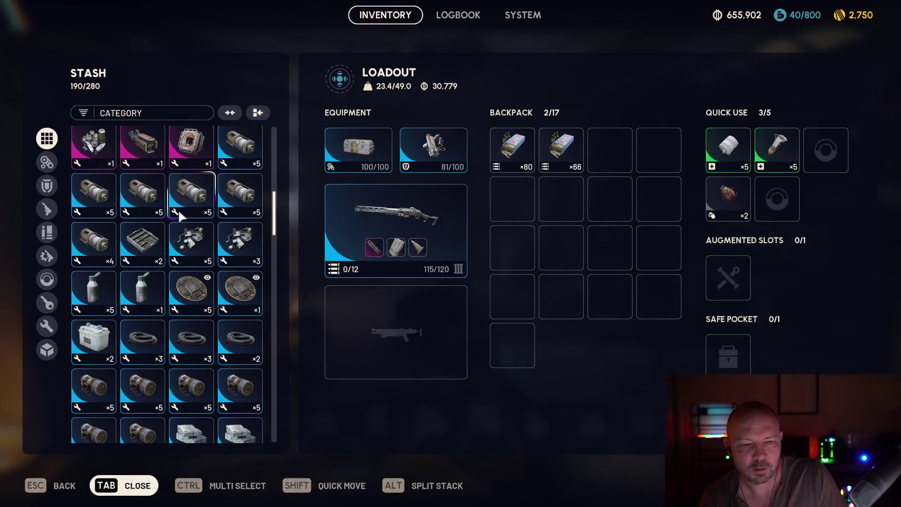
{"action": "scroll", "coordinate": [201, 192], "scroll_direction": "up", "scroll_amount": 1}
{"action": "scroll", "coordinate": [201, 192], "scroll_direction": "up", "scroll_amount": 10}
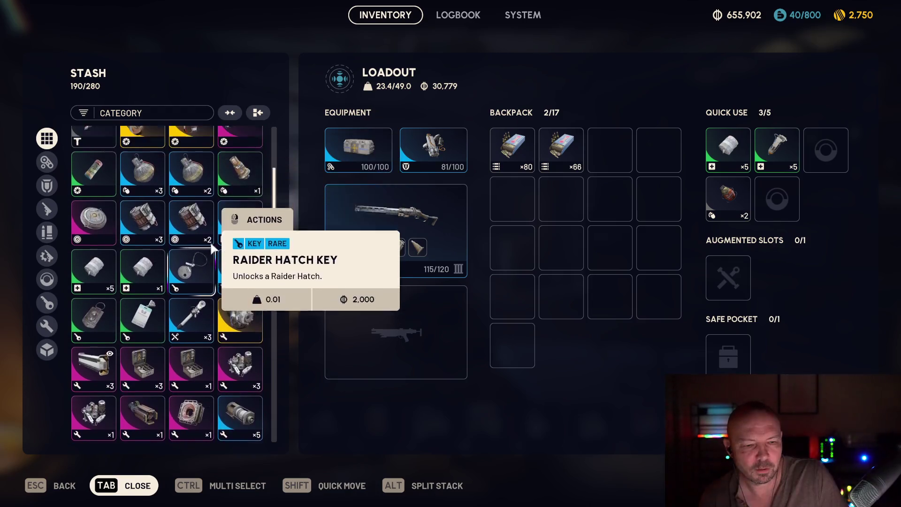
{"action": "scroll", "coordinate": [213, 231], "scroll_direction": "up", "scroll_amount": 6}
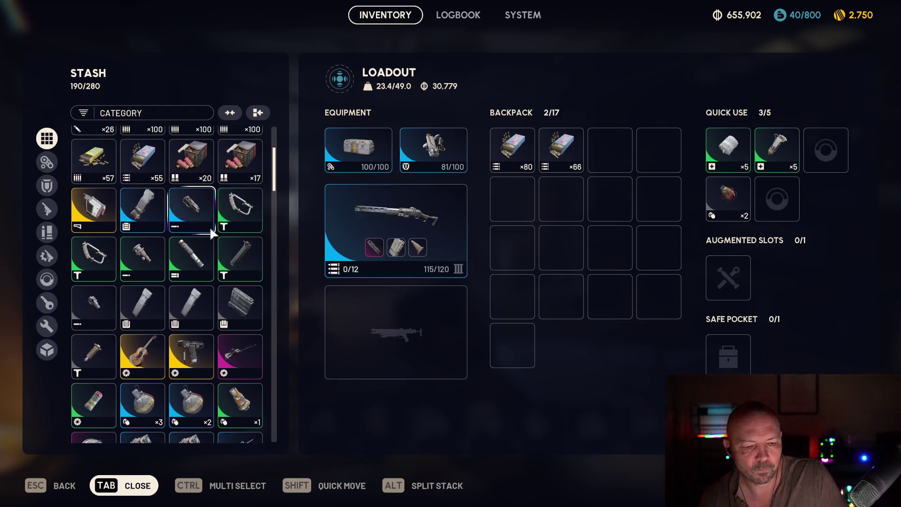
{"action": "scroll", "coordinate": [220, 220], "scroll_direction": "up", "scroll_amount": 1}
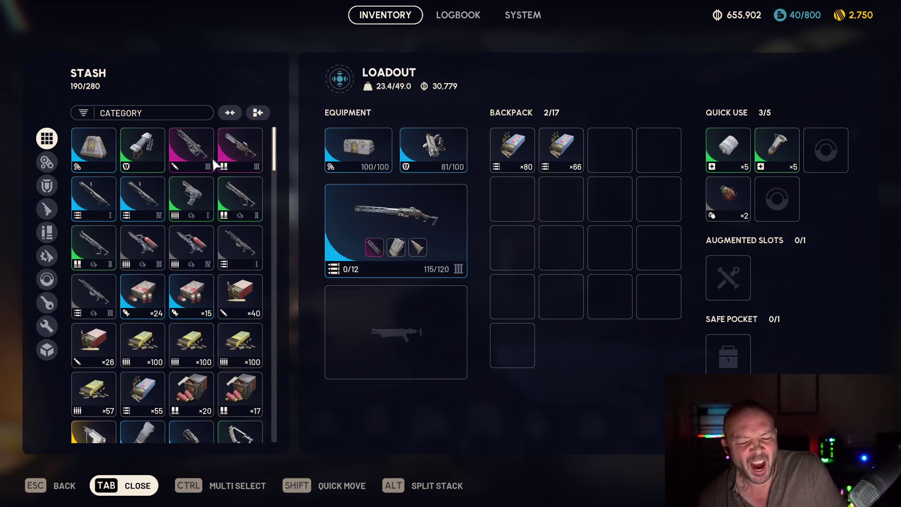
{"action": "scroll", "coordinate": [206, 235], "scroll_direction": "down", "scroll_amount": 5}
{"action": "scroll", "coordinate": [211, 261], "scroll_direction": "down", "scroll_amount": 15}
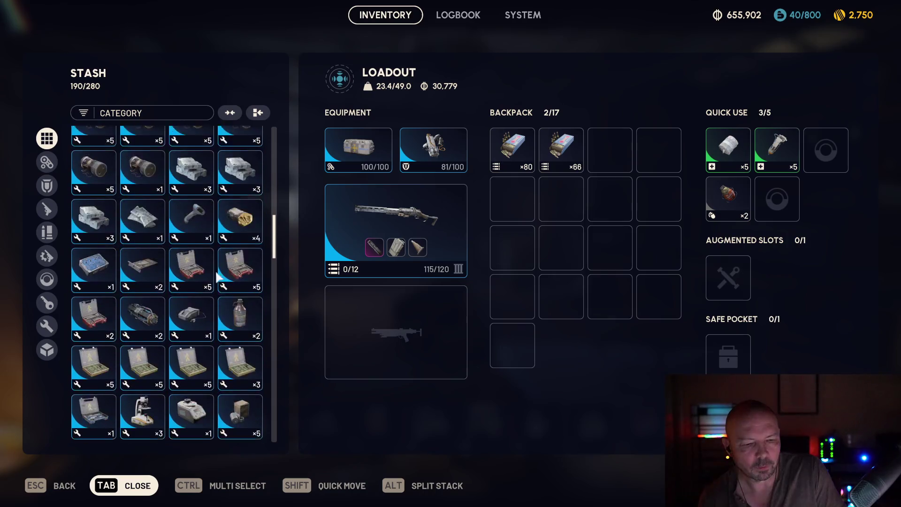
{"action": "scroll", "coordinate": [214, 265], "scroll_direction": "down", "scroll_amount": 10}
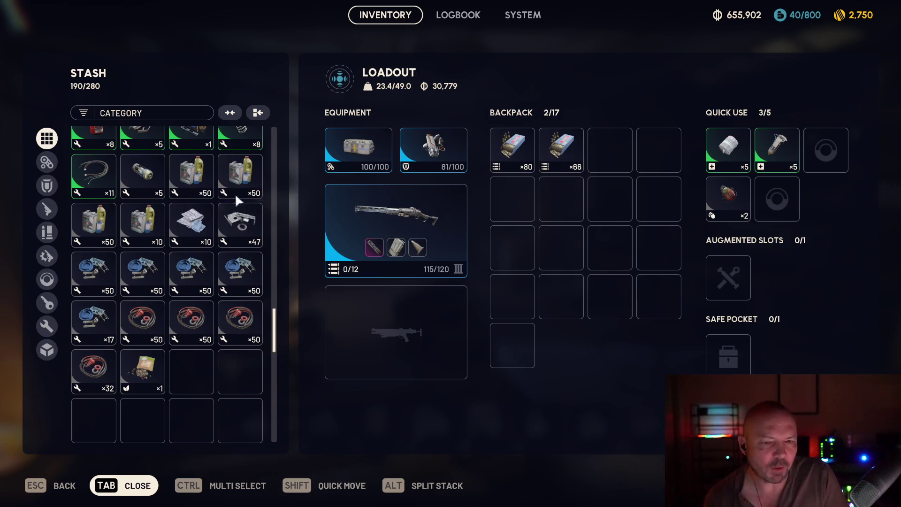
{"action": "mouse_move", "coordinate": [259, 193]}
{"action": "key", "text": "Tab"}
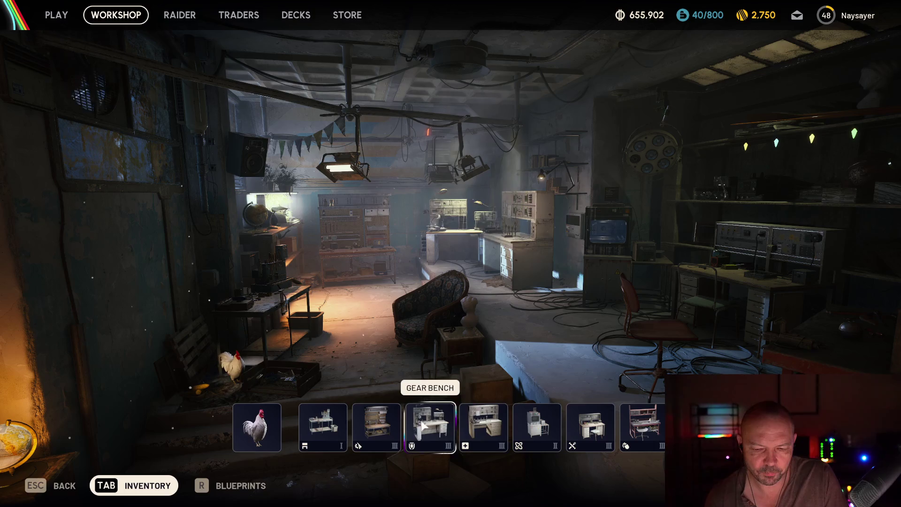
{"action": "left_click", "coordinate": [384, 418]}
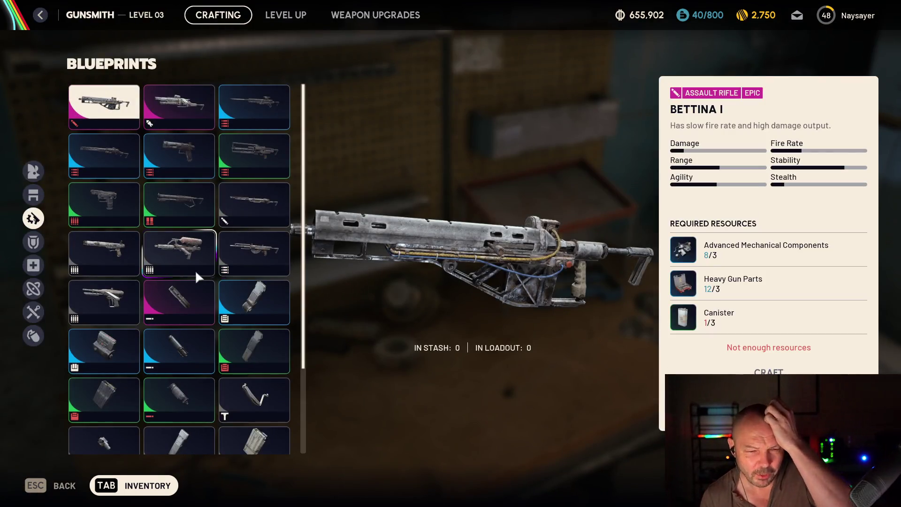
- Check the Extended Barrel and Extended Light Mag III requirements at the Gunsmith, then return to the lobby
{"action": "scroll", "coordinate": [197, 260], "scroll_direction": "down", "scroll_amount": 1}
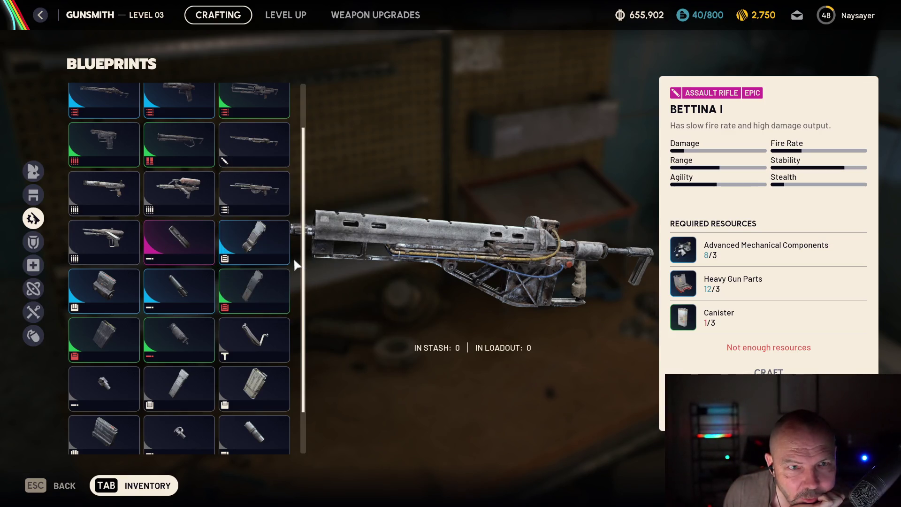
{"action": "mouse_move", "coordinate": [291, 256]}
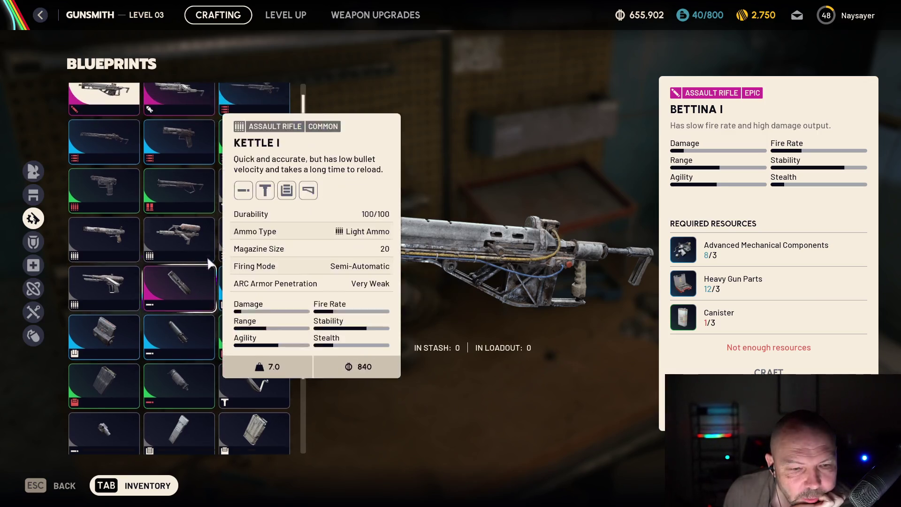
{"action": "scroll", "coordinate": [207, 255], "scroll_direction": "up", "scroll_amount": 2}
{"action": "scroll", "coordinate": [282, 253], "scroll_direction": "down", "scroll_amount": 2}
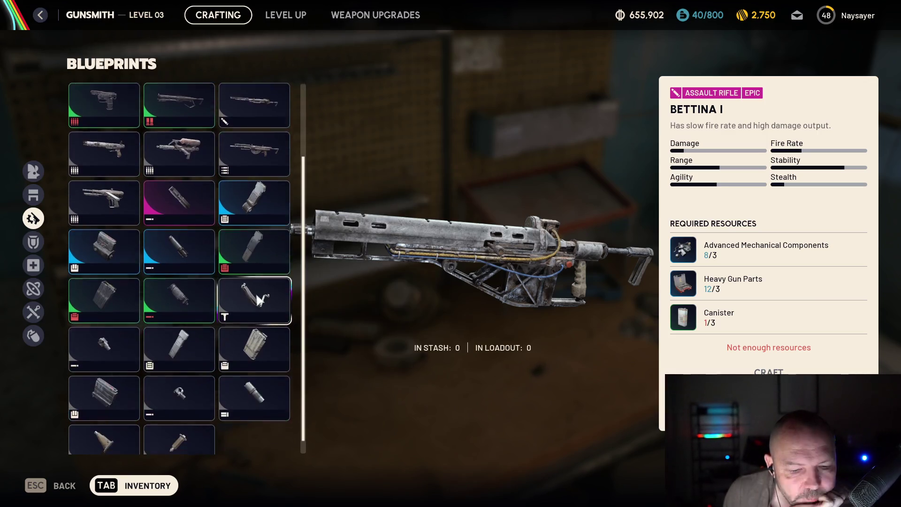
{"action": "mouse_move", "coordinate": [283, 295]}
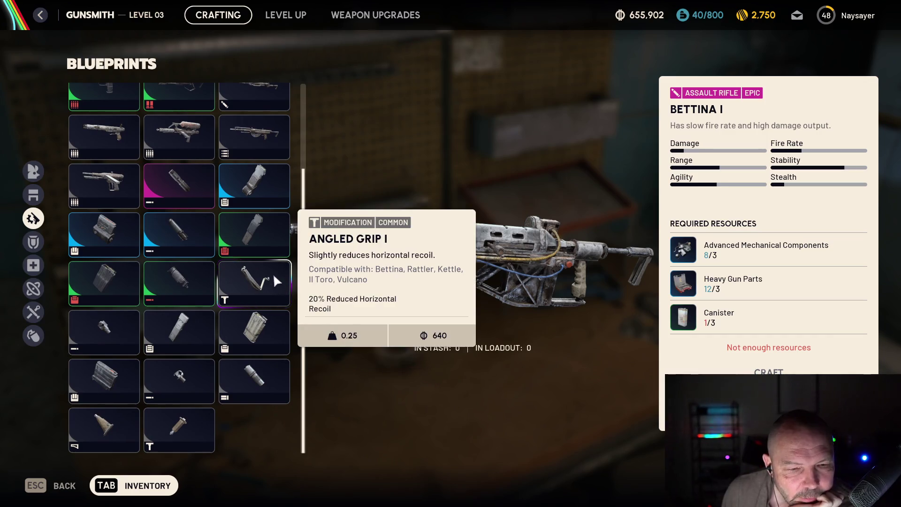
{"action": "left_click", "coordinate": [187, 182]}
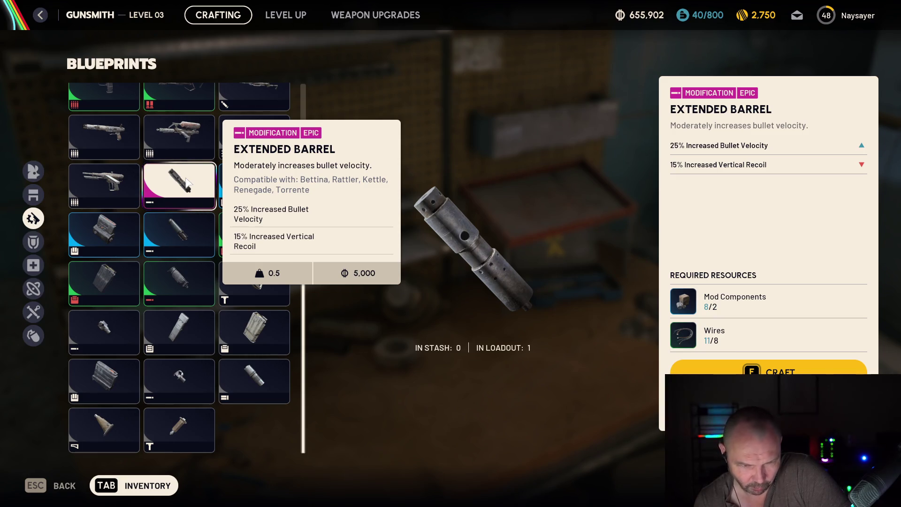
{"action": "left_click", "coordinate": [253, 190]}
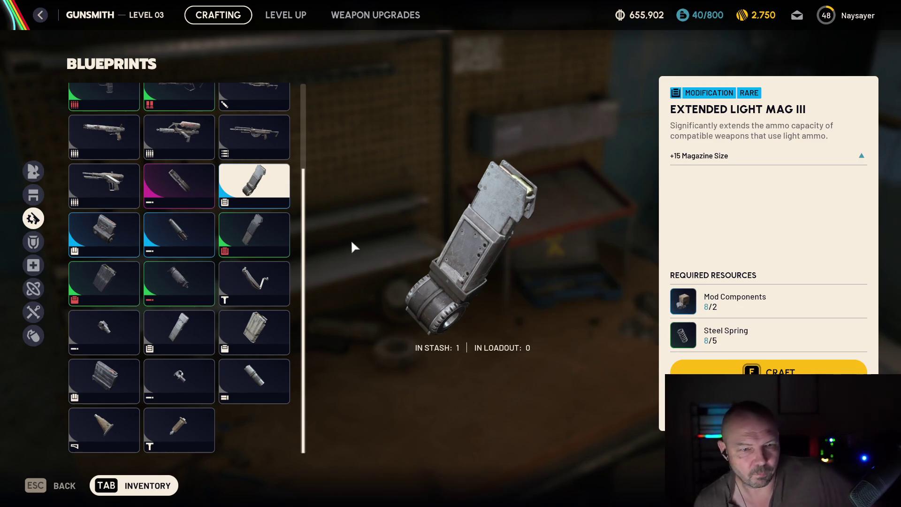
{"action": "key", "text": "Escape"}
{"action": "key", "text": "Escape"}
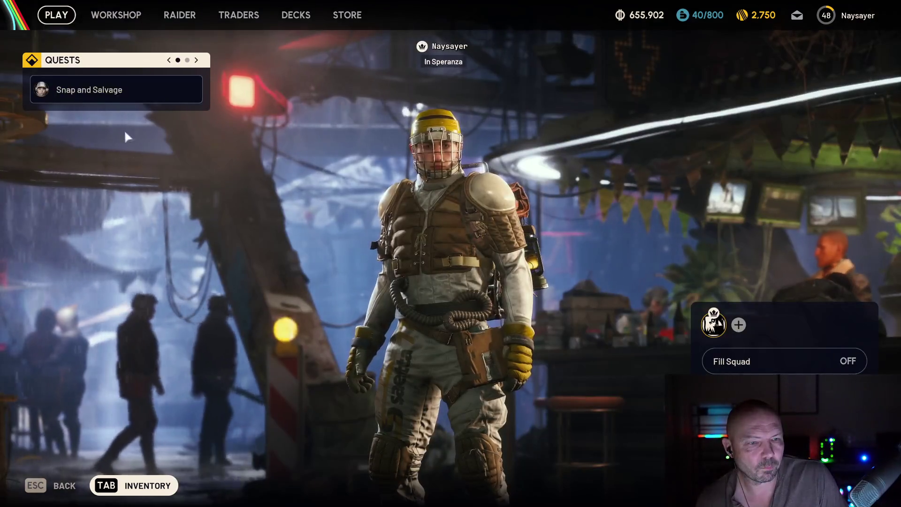
{"action": "key", "text": "Tab"}
{"action": "scroll", "coordinate": [199, 240], "scroll_direction": "up", "scroll_amount": 5}
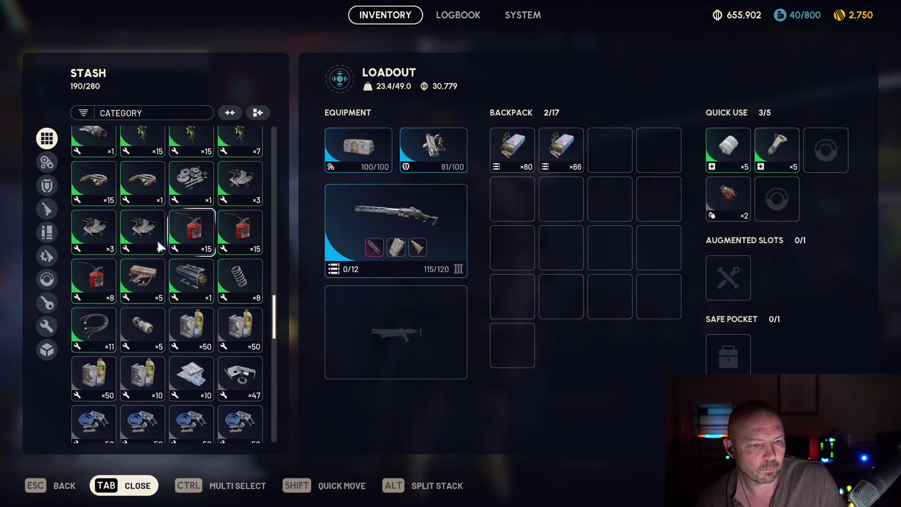
{"action": "scroll", "coordinate": [202, 253], "scroll_direction": "up", "scroll_amount": 10}
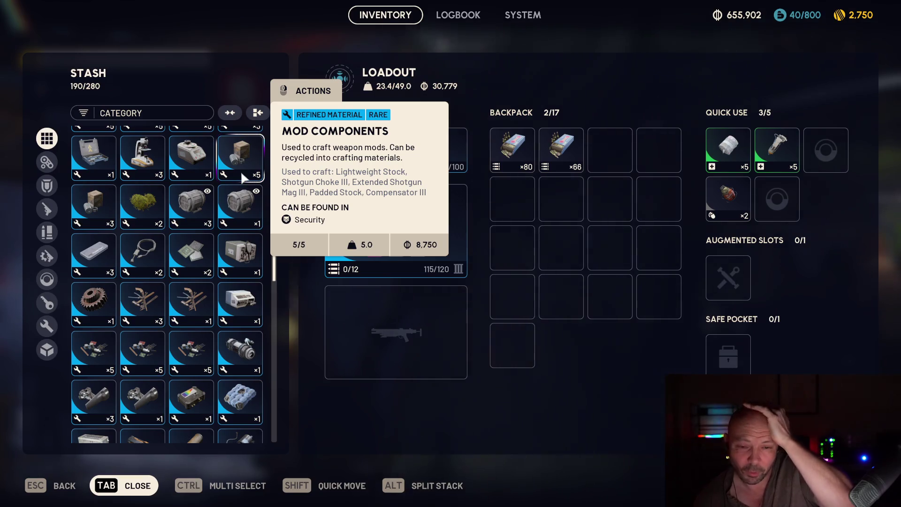
{"action": "key", "text": "Tab"}
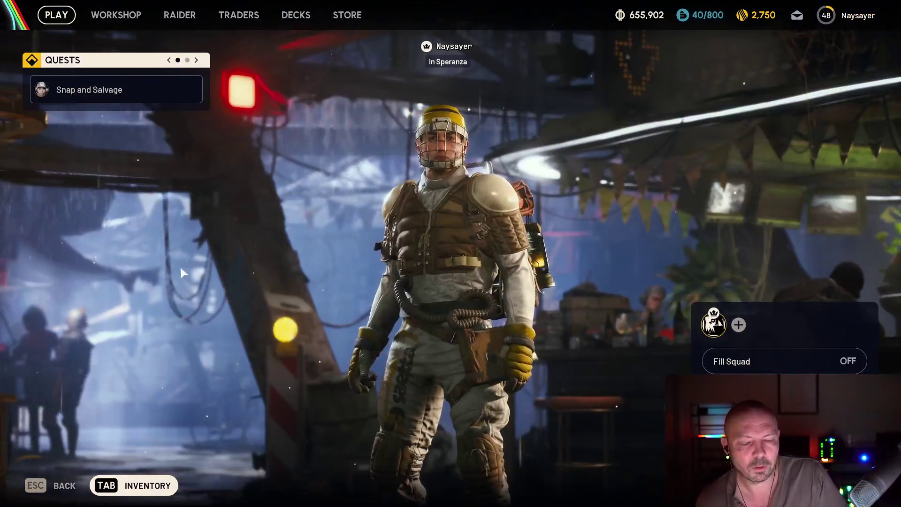
{"action": "key", "text": "Tab"}
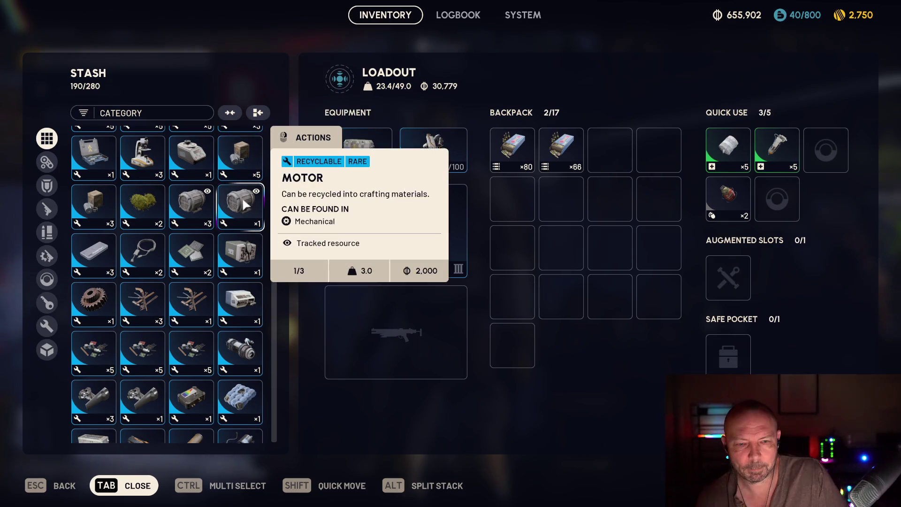
{"action": "key", "text": "Tab"}
{"action": "key", "text": "Tab"}
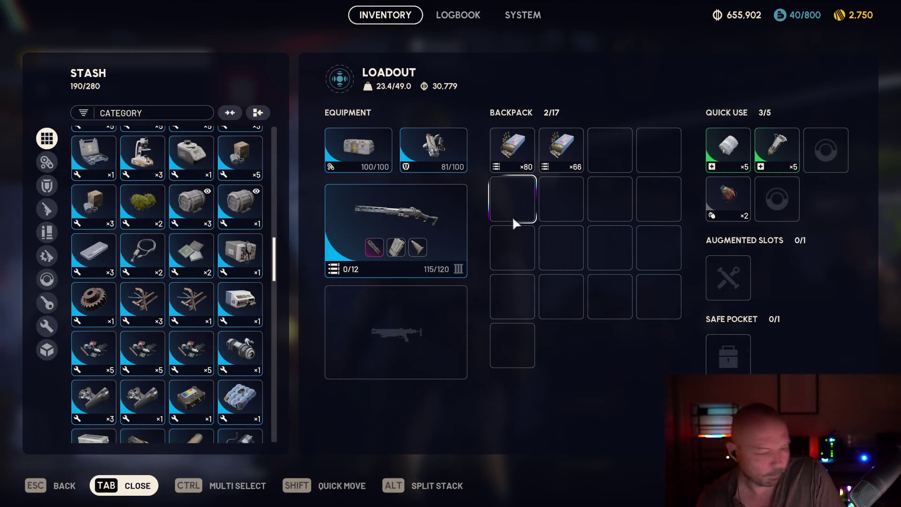
{"action": "key", "text": "Tab"}
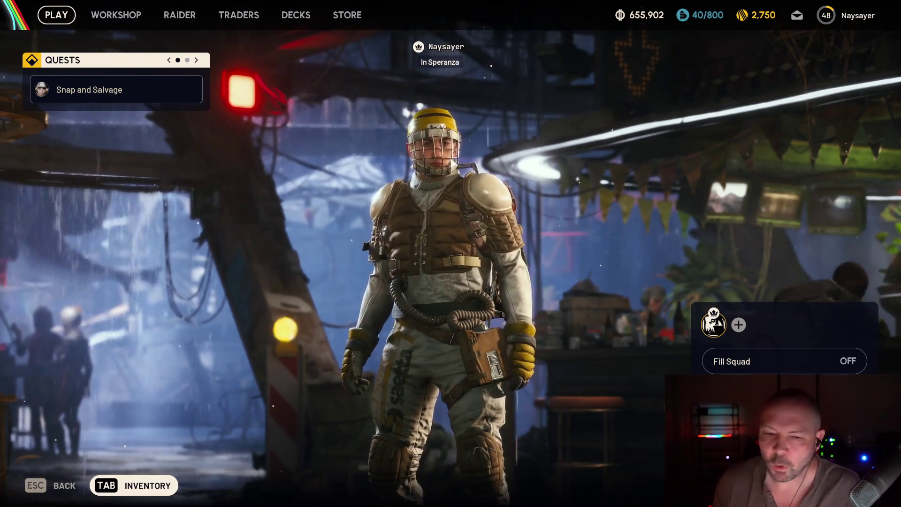
- Exit ARC Raiders from the System menu and confirm quitting to the desktop
{"action": "key", "text": "Escape"}
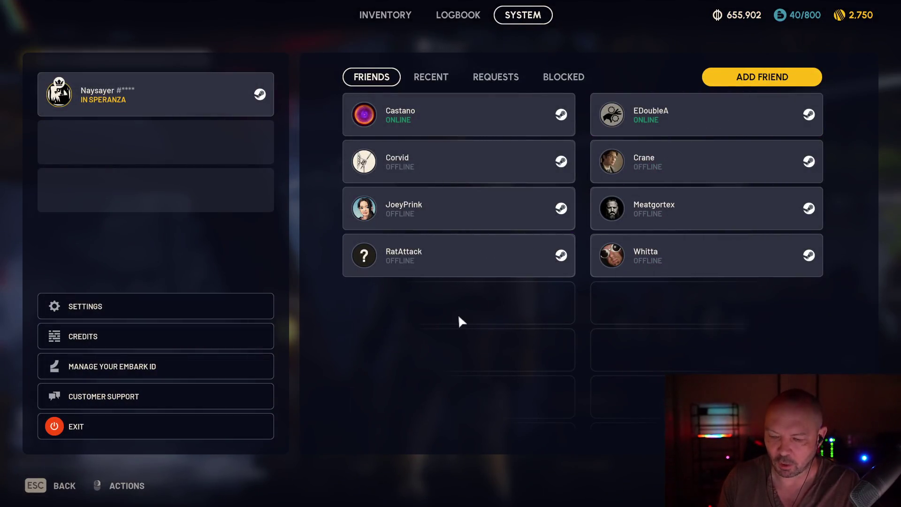
{"action": "left_click", "coordinate": [46, 488]}
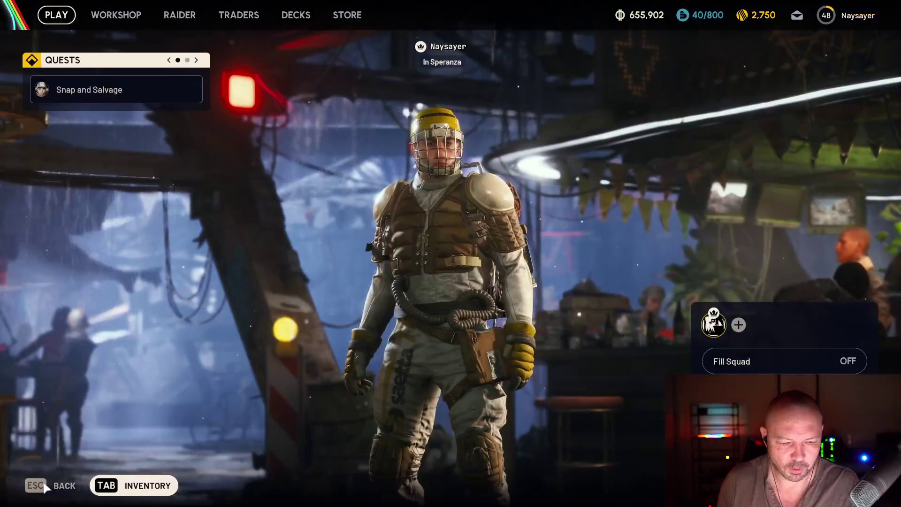
{"action": "key", "text": "Escape"}
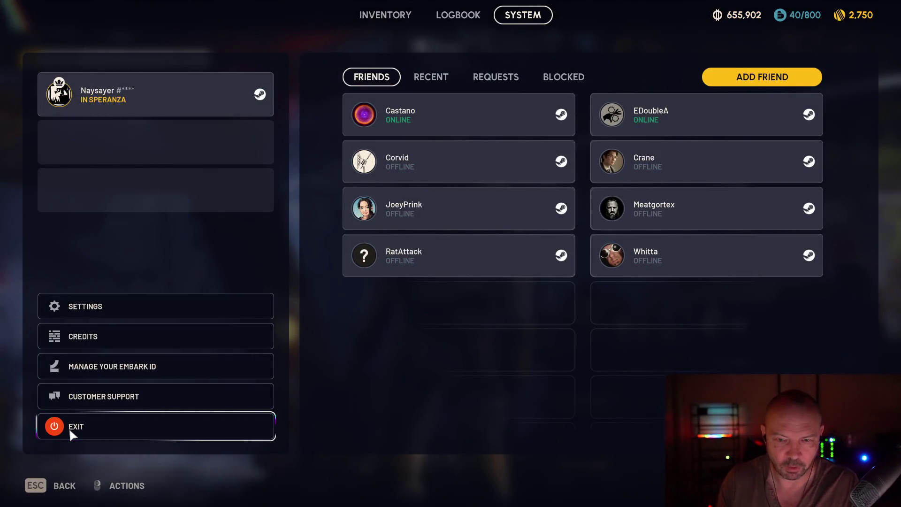
{"action": "left_click", "coordinate": [69, 427]}
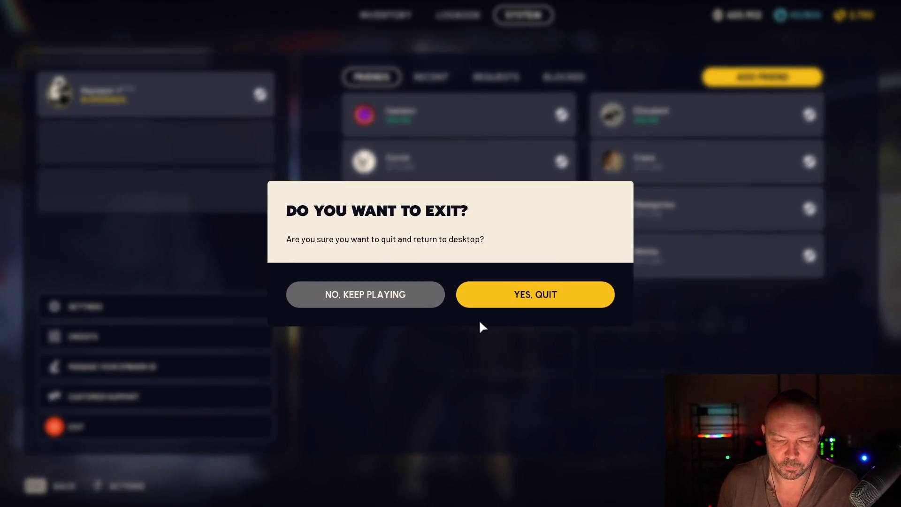
{"action": "left_click", "coordinate": [479, 308]}
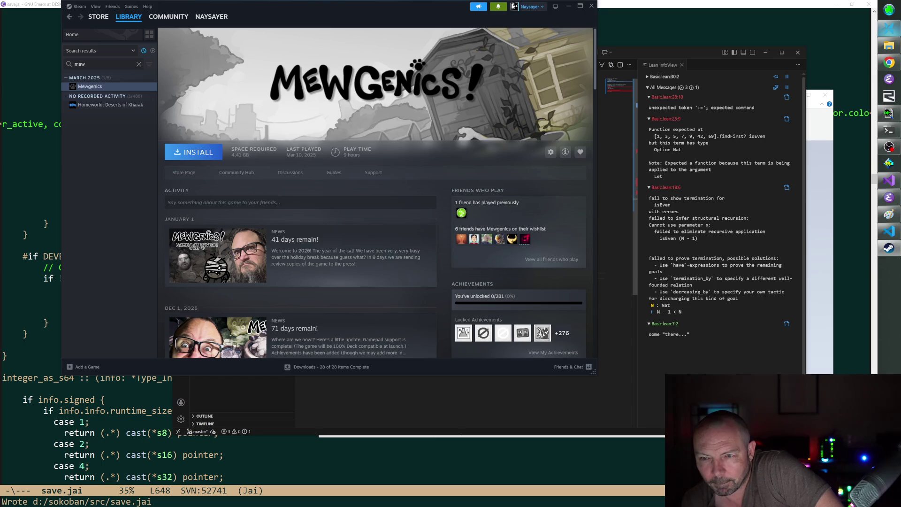
- Switch from Steam to the Chrome window showing the Twitch Stream Manager dashboard
{"action": "key", "text": "alt+Tab"}
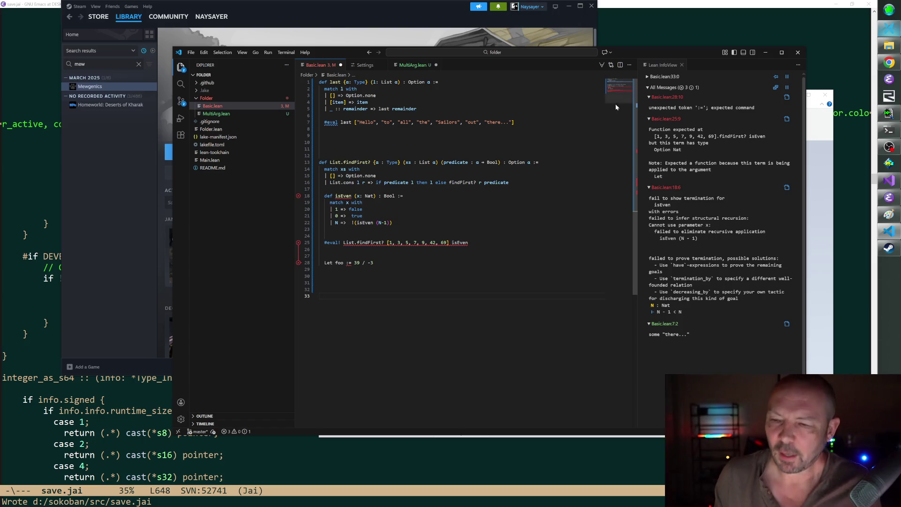
{"action": "left_click", "coordinate": [889, 62]}
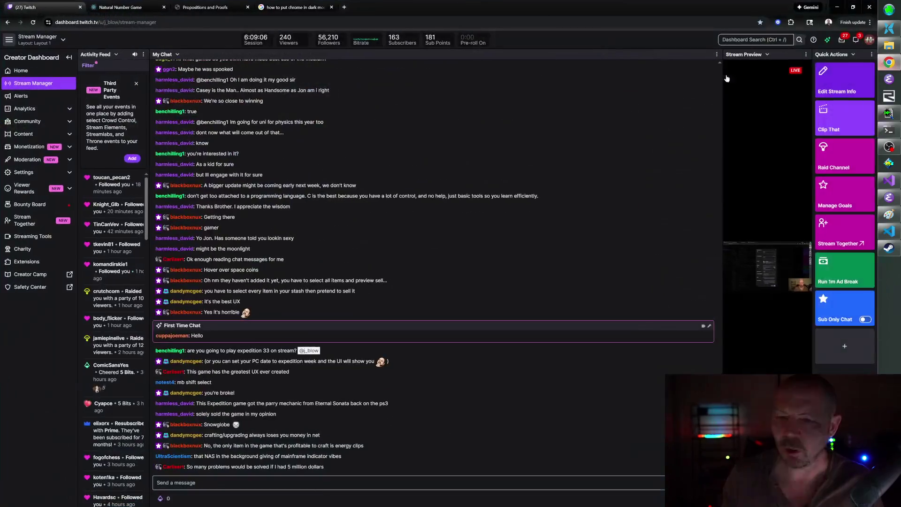
- Switch to the Natural Number Game tab and open the Implication World introduction
{"action": "left_click", "coordinate": [205, 10]}
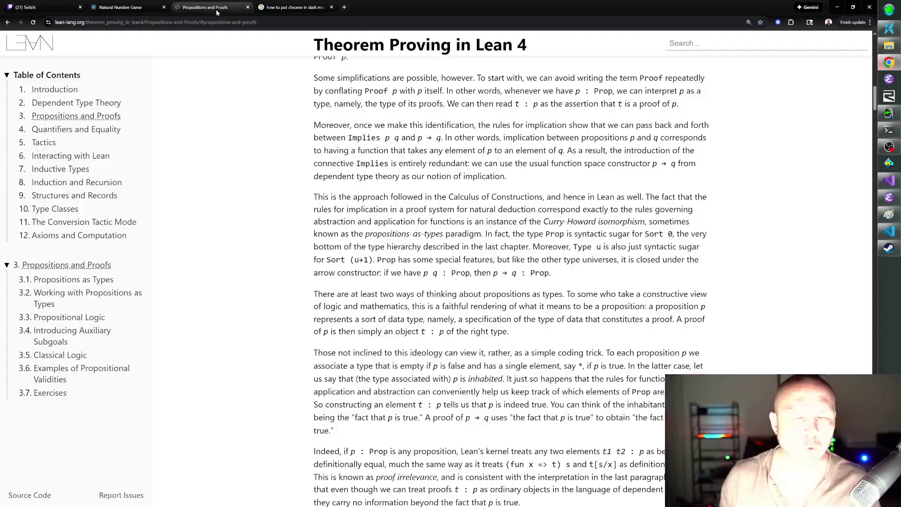
{"action": "left_click", "coordinate": [292, 8]}
{"action": "left_click", "coordinate": [117, 8]}
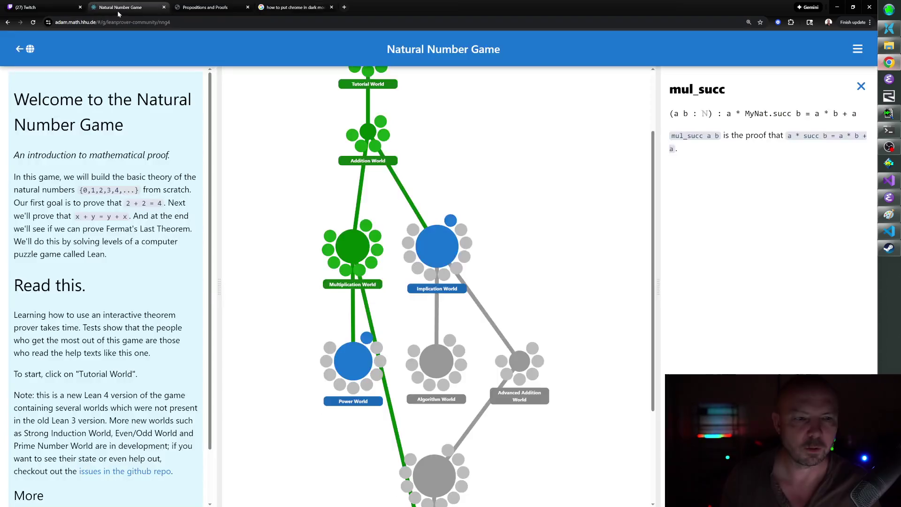
{"action": "left_click", "coordinate": [448, 245]}
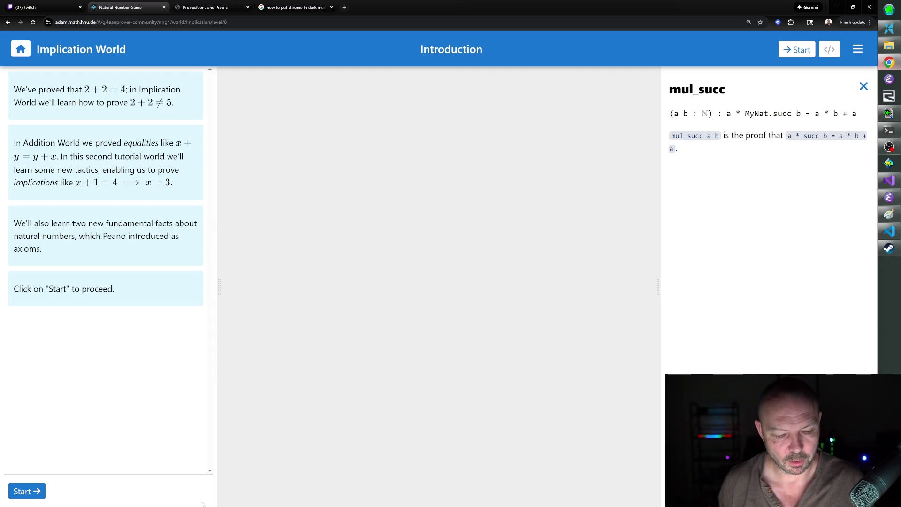
- Solve Implication World level 1 with exact h1 and advance to level 2
{"action": "left_click", "coordinate": [42, 491]}
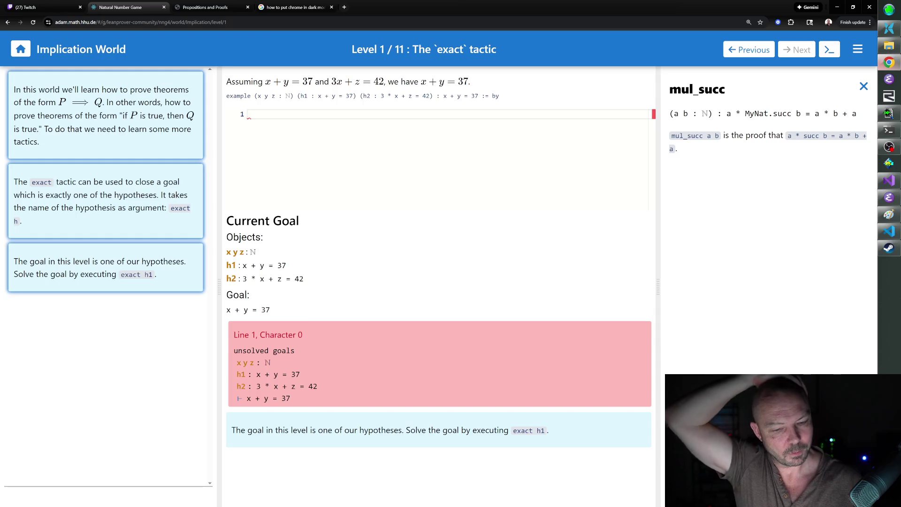
{"action": "type", "text": "exact h1"}
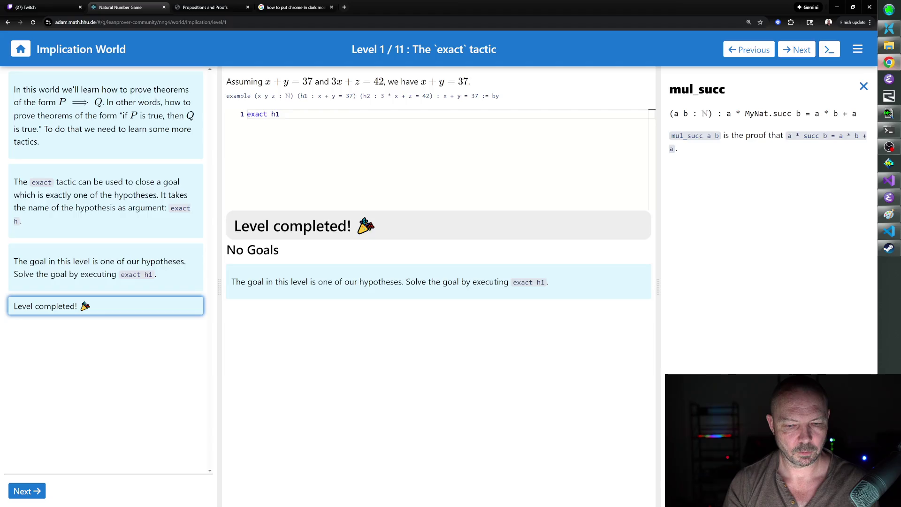
{"action": "key", "text": "Return"}
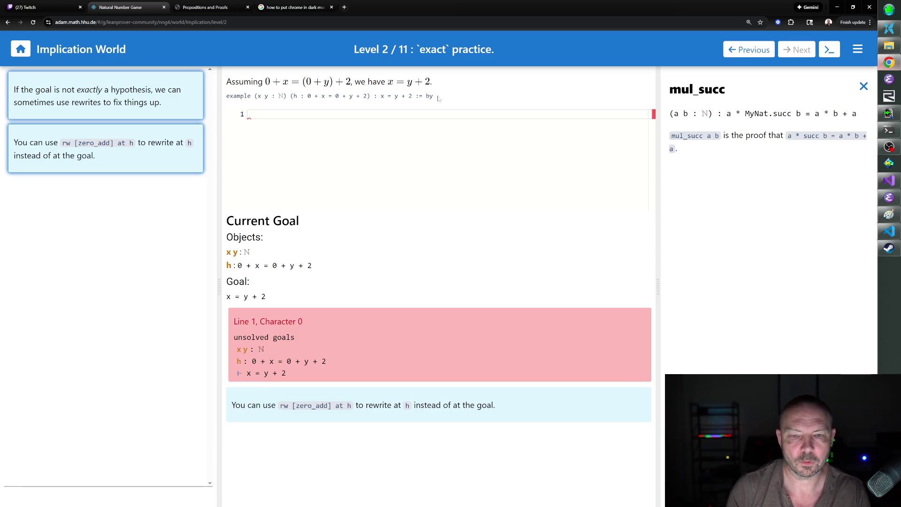
- Write line 1 as repeat rw [zero_add] at h
{"action": "type", "text": "rw [zero_add]"}
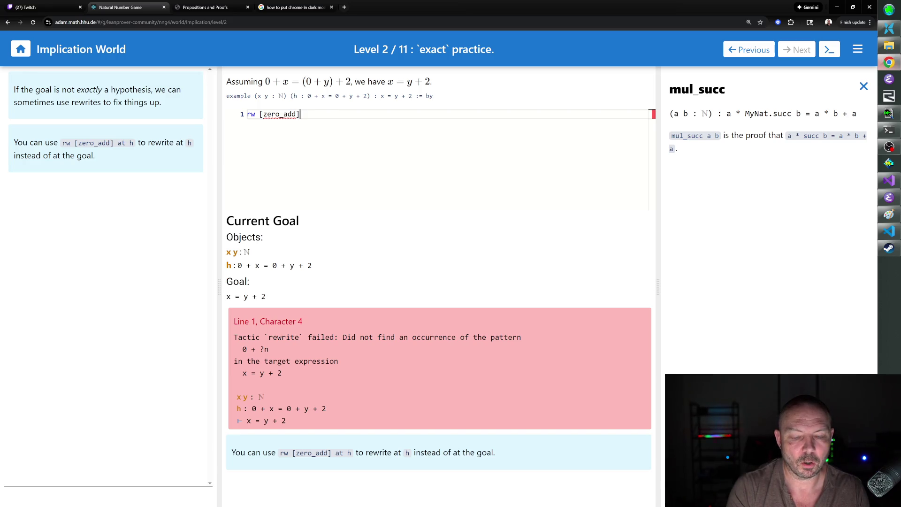
{"action": "key", "text": "Return"}
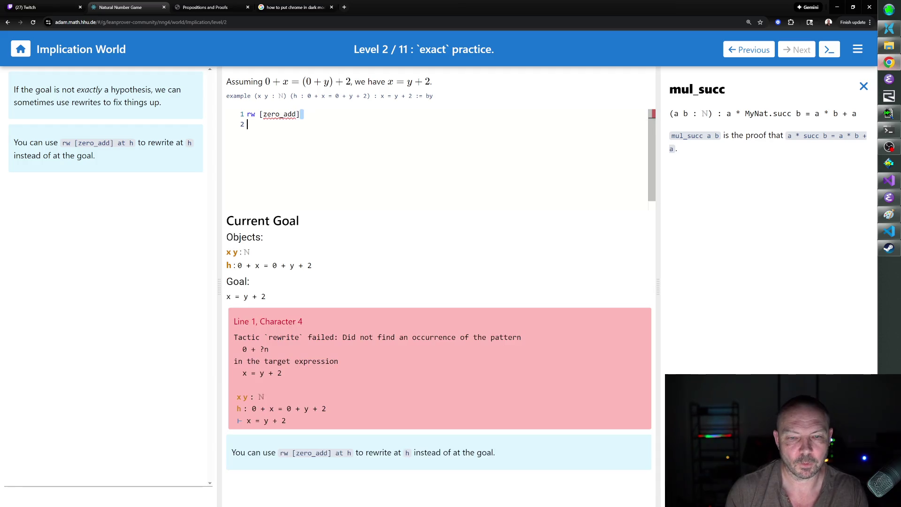
{"action": "left_click", "coordinate": [300, 114]}
{"action": "type", "text": "at h"}
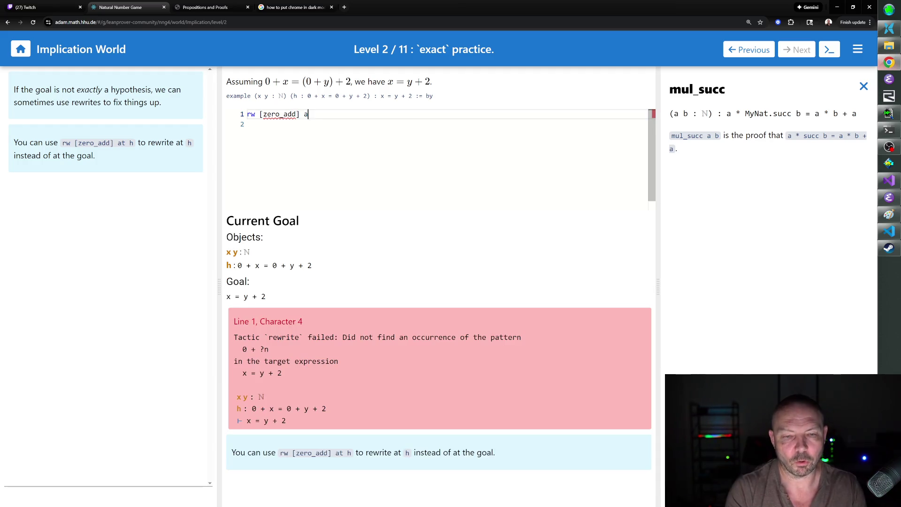
{"action": "key", "text": "Return"}
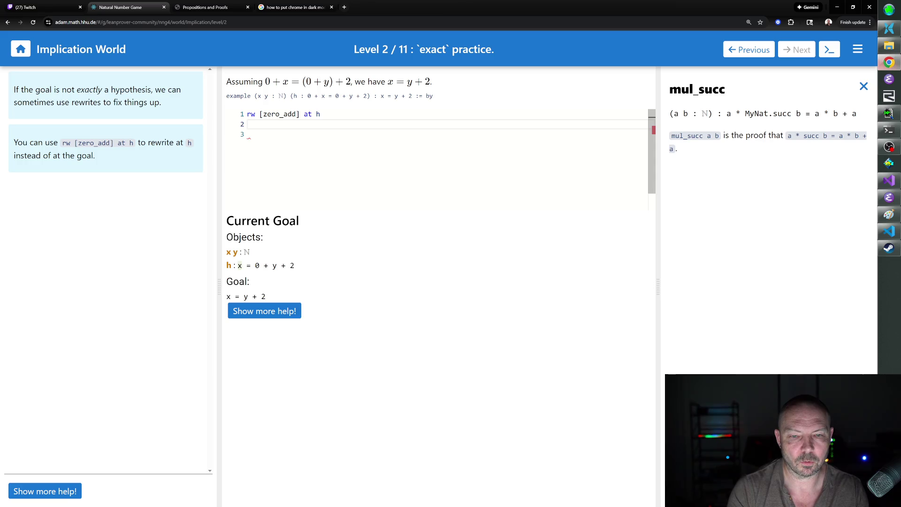
{"action": "left_click", "coordinate": [247, 114]}
{"action": "type", "text": "repeat"}
{"action": "key", "text": "Return"}
{"action": "key", "text": "BackSpace"}
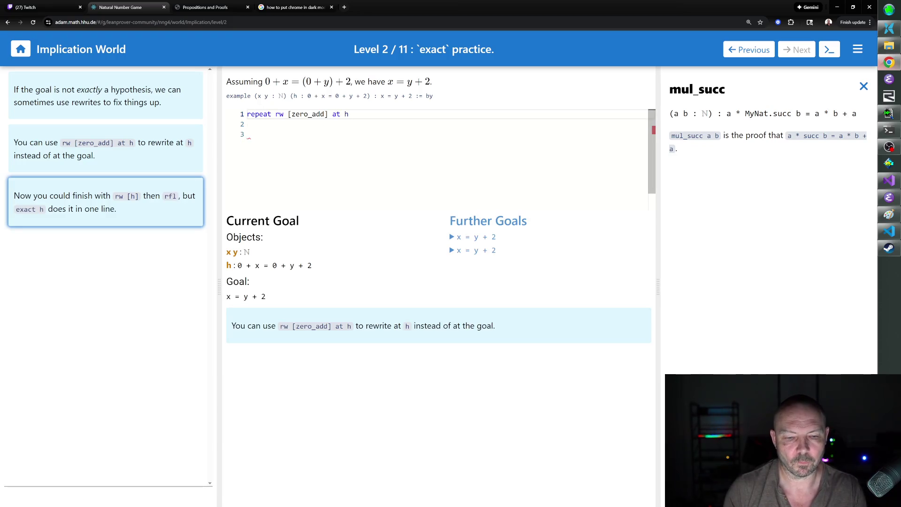
- Try rw [h] and rfl on the following proof lines
{"action": "left_click", "coordinate": [247, 124]}
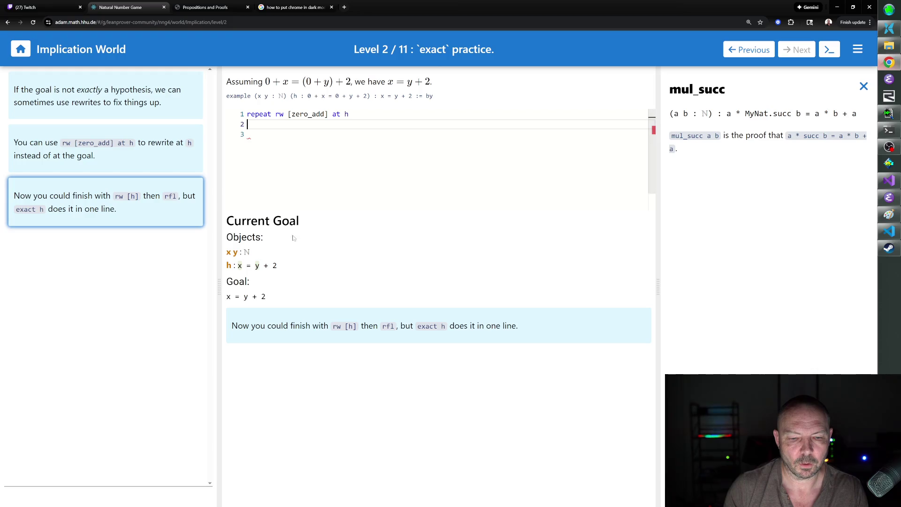
{"action": "type", "text": "rw [h]"}
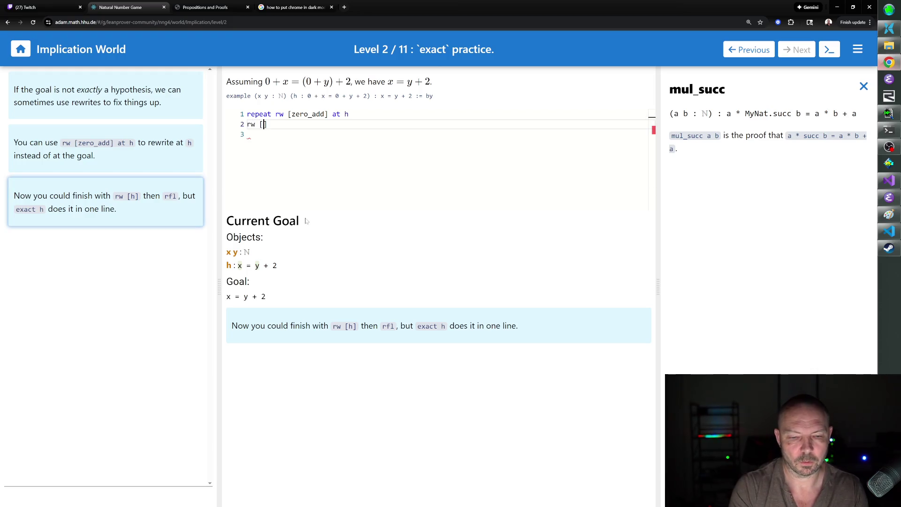
{"action": "key", "text": "Return"}
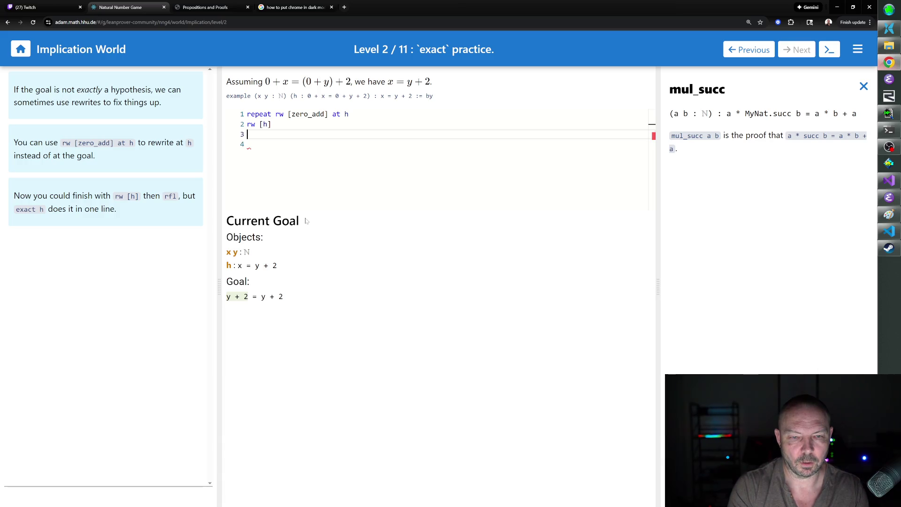
{"action": "type", "text": "rfl"}
{"action": "key", "text": "Return"}
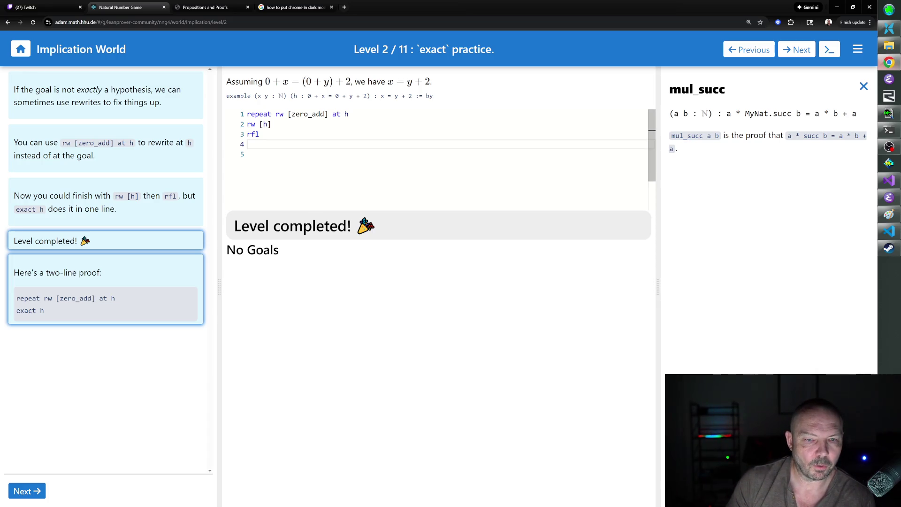
- Replace the rw [h] and rfl lines with exact h, then go to level 3
{"action": "left_click_drag", "start_coordinate": [259, 134], "coordinate": [244, 138]}
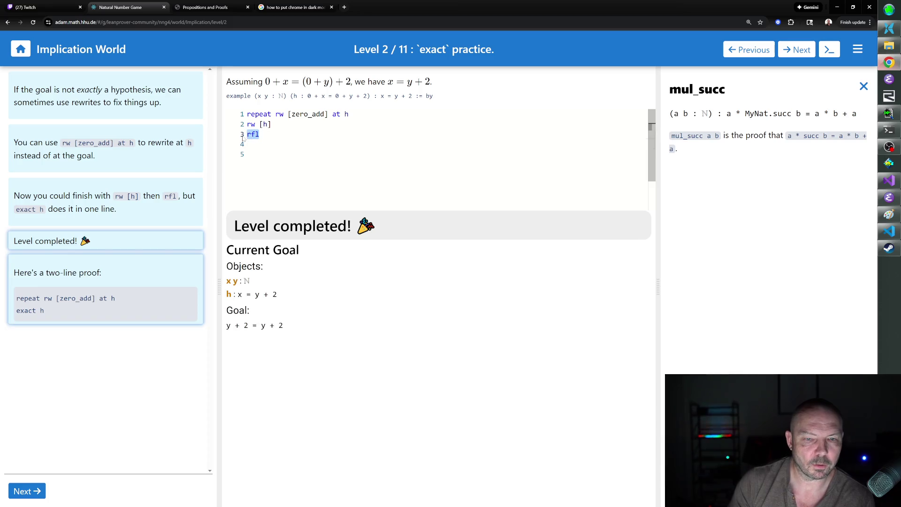
{"action": "key", "text": "BackSpace"}
{"action": "key", "text": "BackSpace"}
{"action": "key", "text": "BackSpace"}
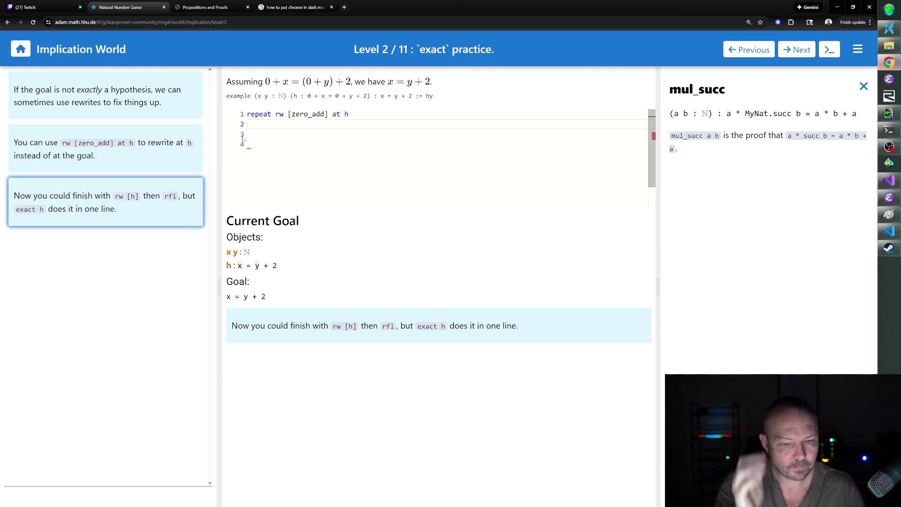
{"action": "type", "text": "exact h"}
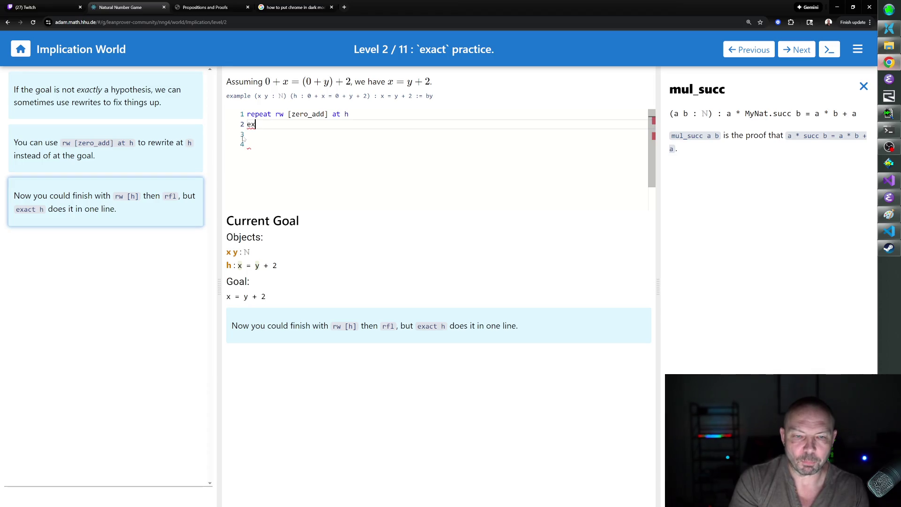
{"action": "key", "text": "Return"}
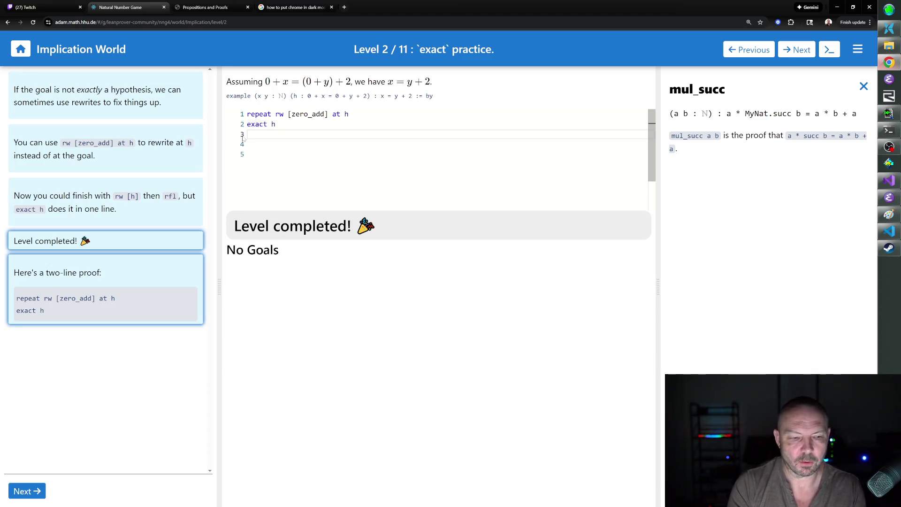
{"action": "left_click", "coordinate": [30, 491]}
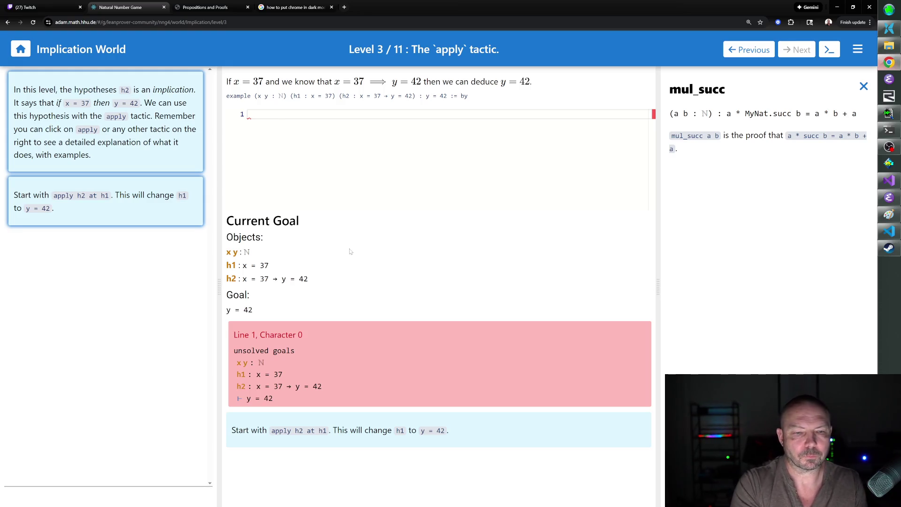
- Prove level 3 with apply h2 at h1 then exact h1, and advance to level 4
{"action": "type", "text": "ap"}
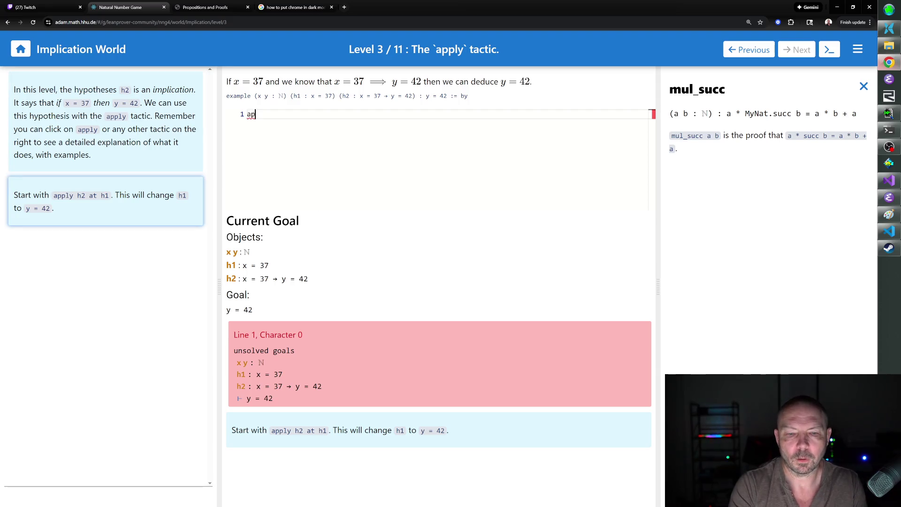
{"action": "type", "text": "ply h2 at h1"}
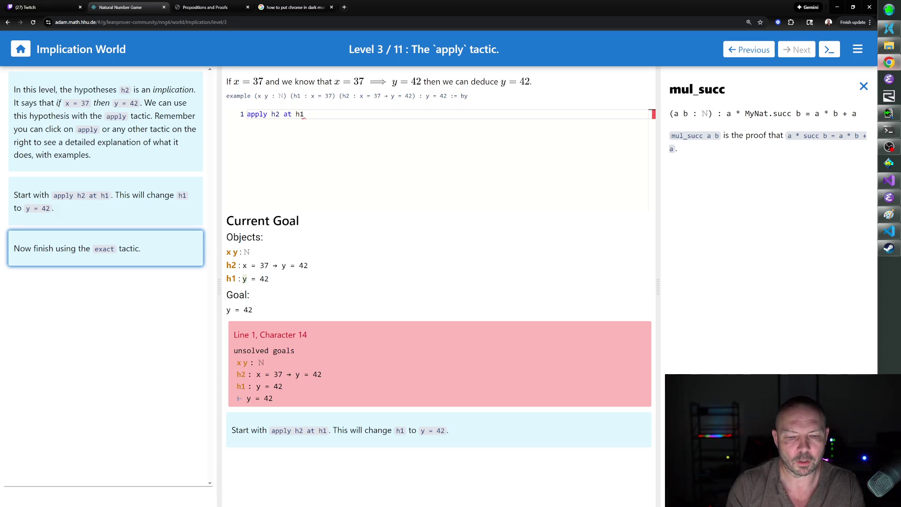
{"action": "key", "text": "Return"}
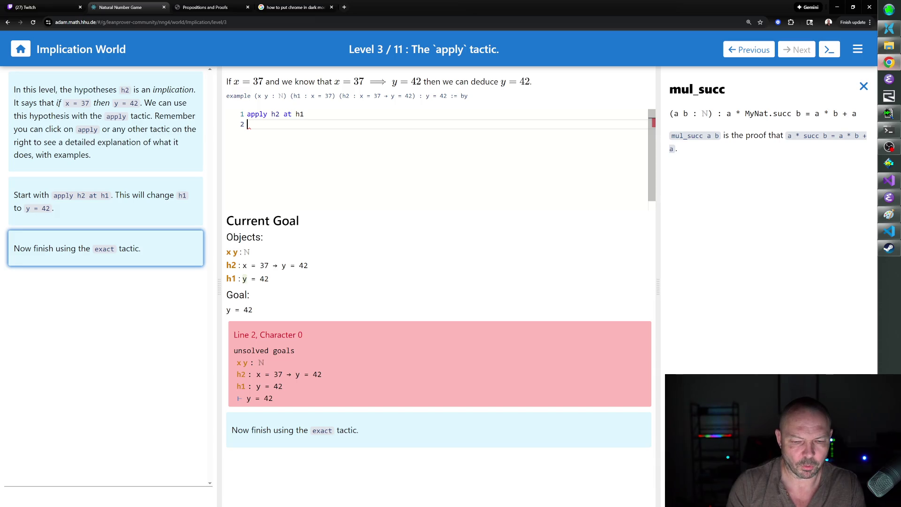
{"action": "type", "text": "exact h1"}
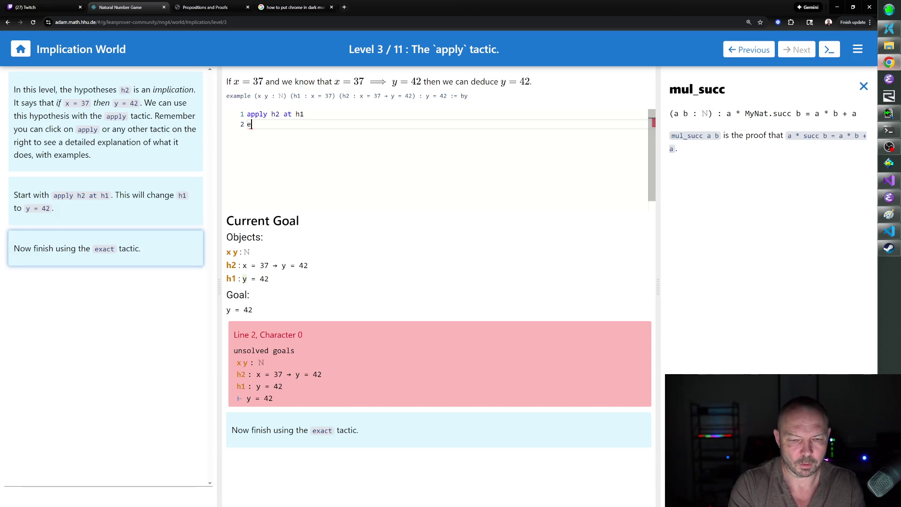
{"action": "key", "text": "Return"}
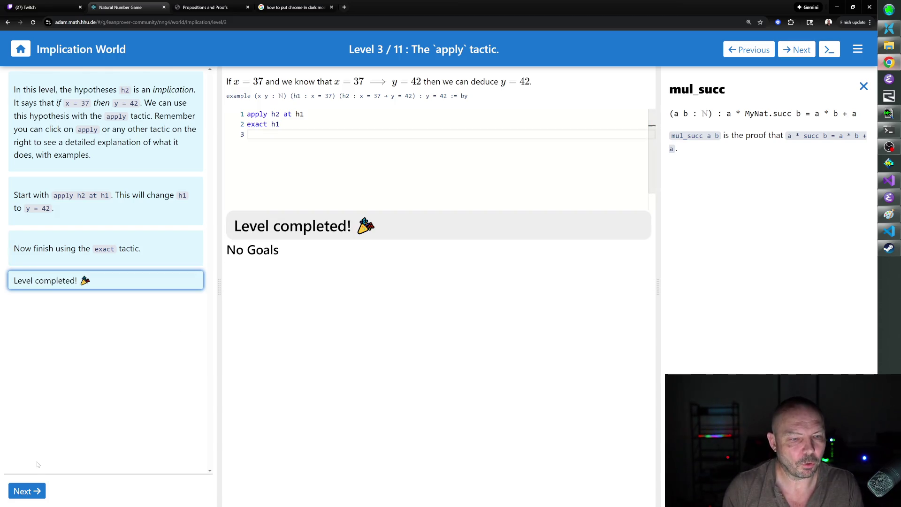
{"action": "left_click", "coordinate": [23, 491]}
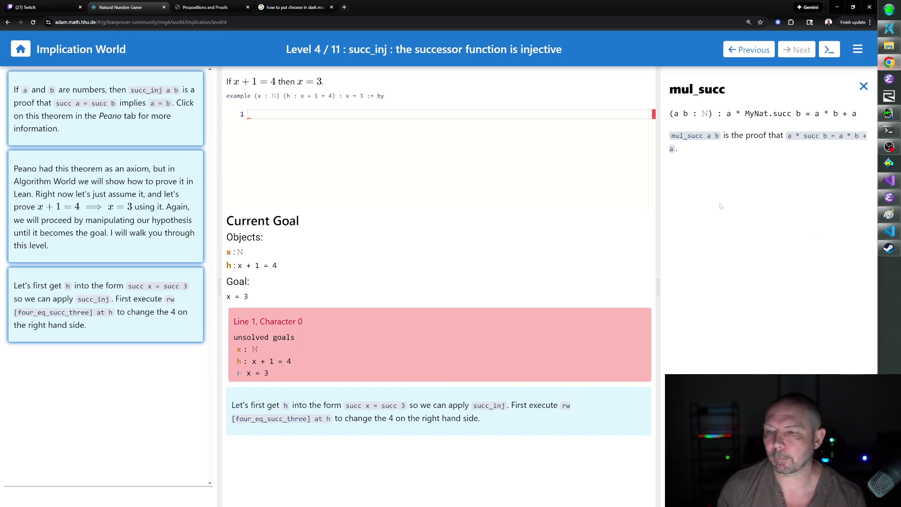
- Read the succ_inj documentation among the Peano theorems and begin rw [ on line 1
{"action": "left_click", "coordinate": [863, 85]}
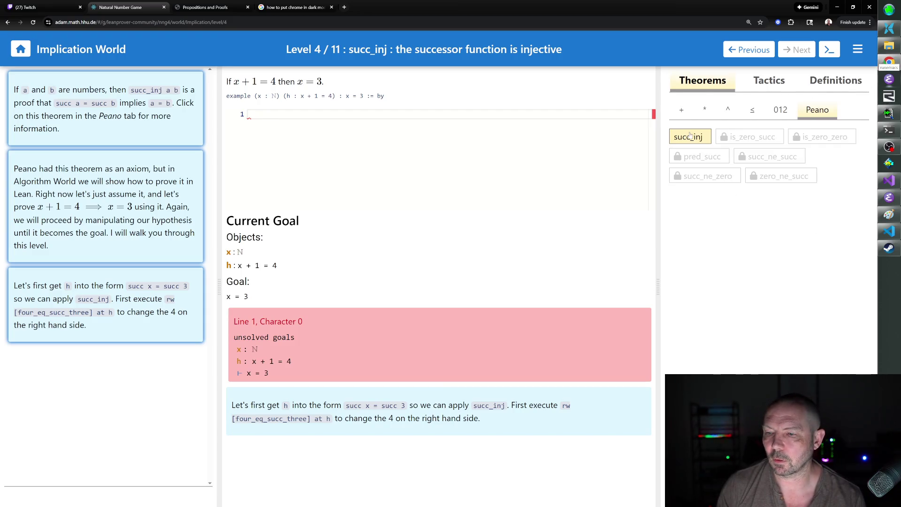
{"action": "left_click", "coordinate": [689, 136]}
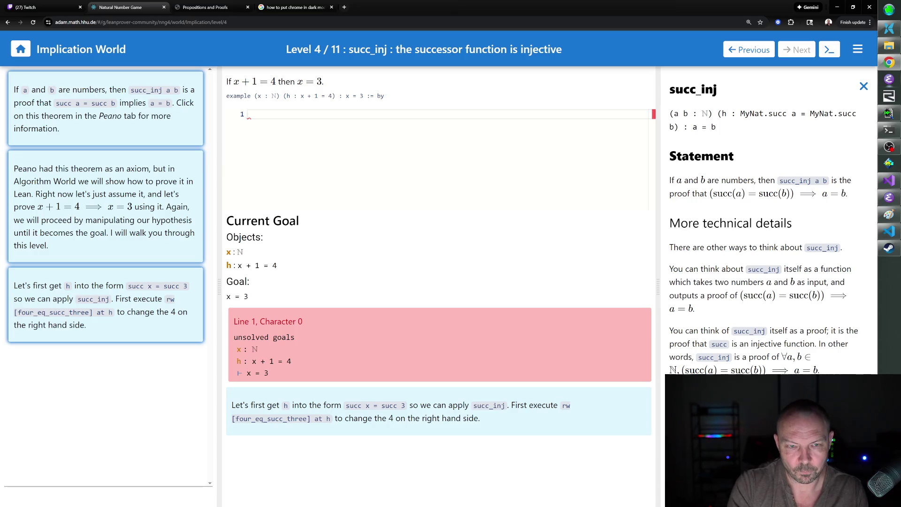
{"action": "type", "text": "rw ["}
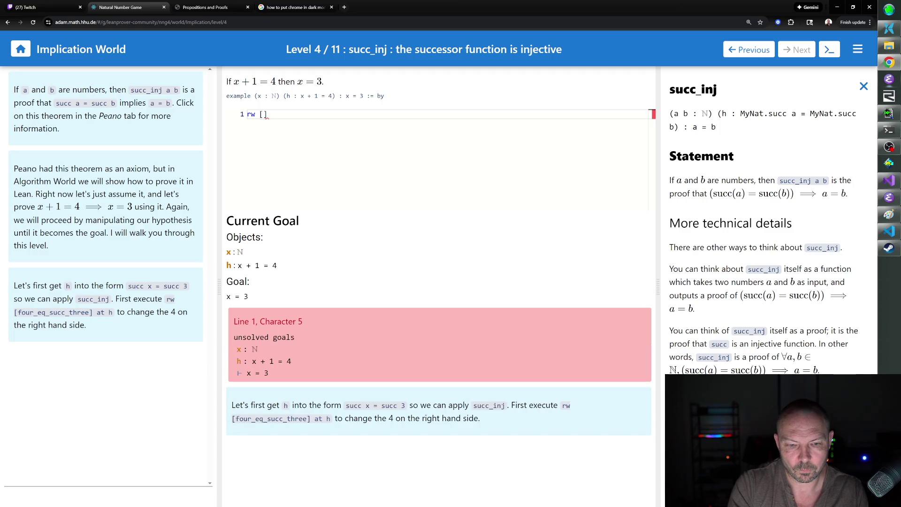
- Compare the add_succ and succ_add theorems, then view succ_eq_add_one's statement succ n = n + 1
{"action": "left_click", "coordinate": [864, 86]}
{"action": "left_click", "coordinate": [763, 84]}
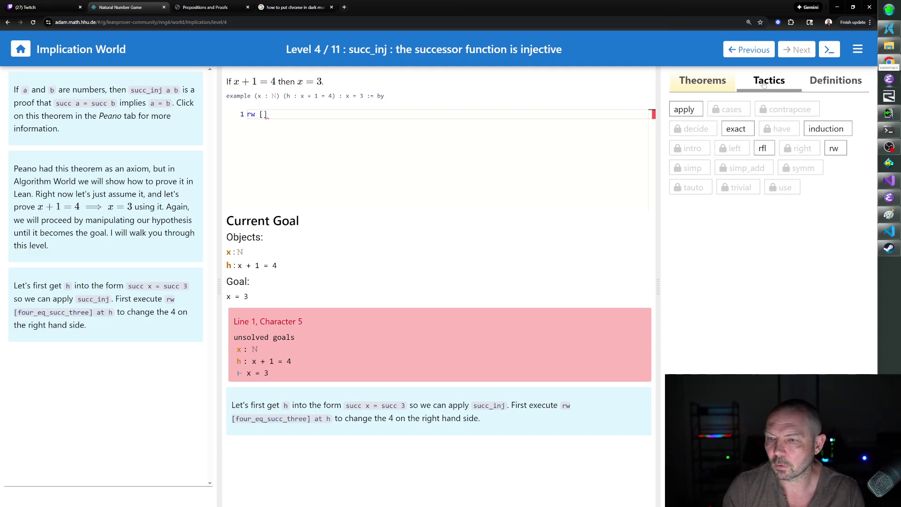
{"action": "left_click", "coordinate": [717, 87]}
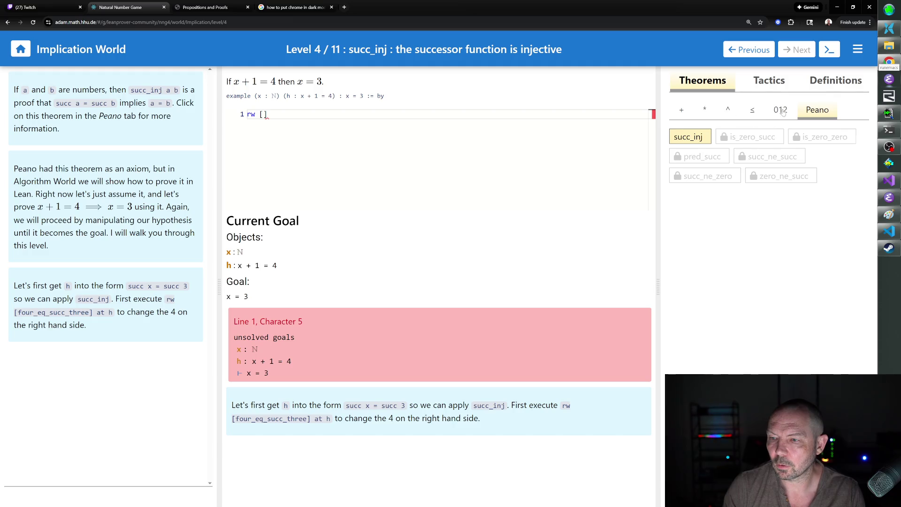
{"action": "left_click", "coordinate": [783, 112]}
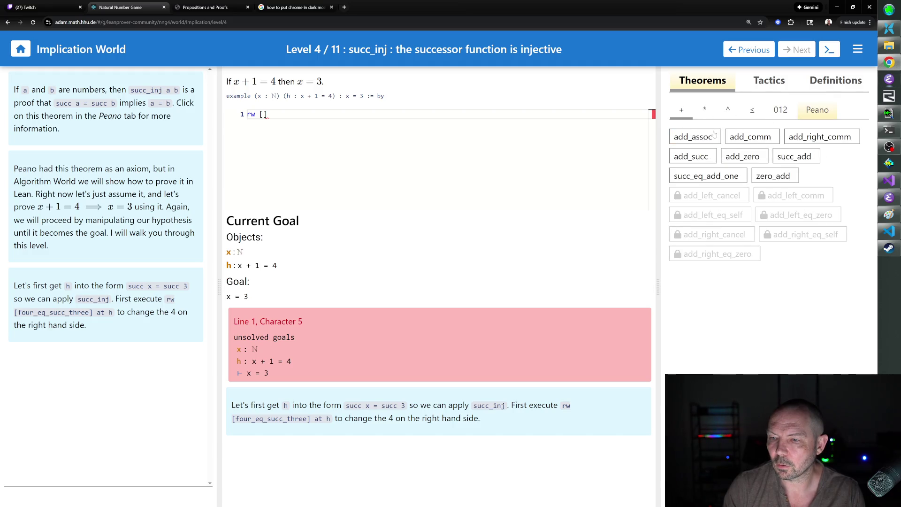
{"action": "left_click", "coordinate": [701, 158]}
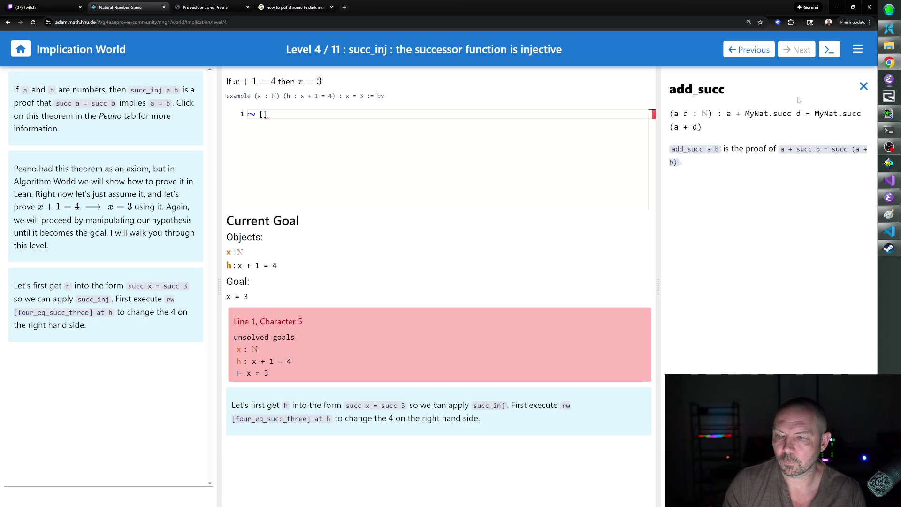
{"action": "left_click", "coordinate": [862, 87]}
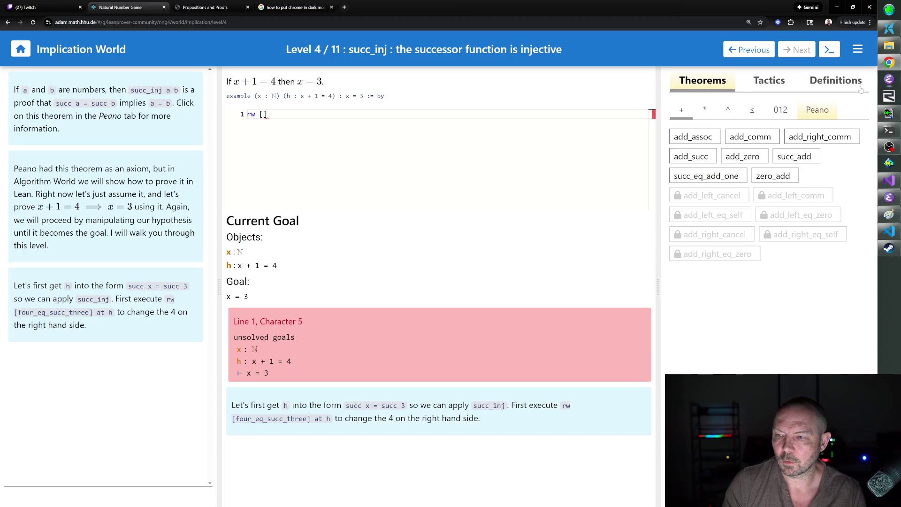
{"action": "left_click", "coordinate": [792, 159]}
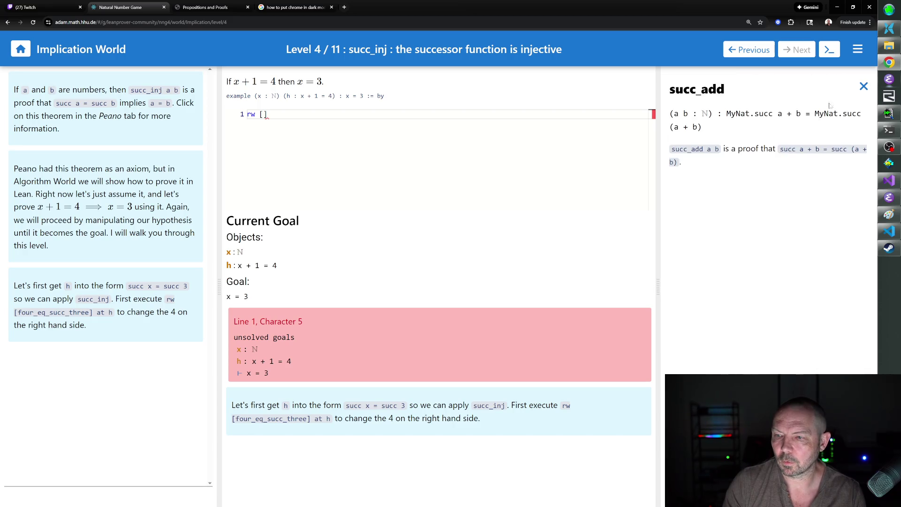
{"action": "left_click", "coordinate": [864, 86]}
{"action": "left_click", "coordinate": [739, 175]}
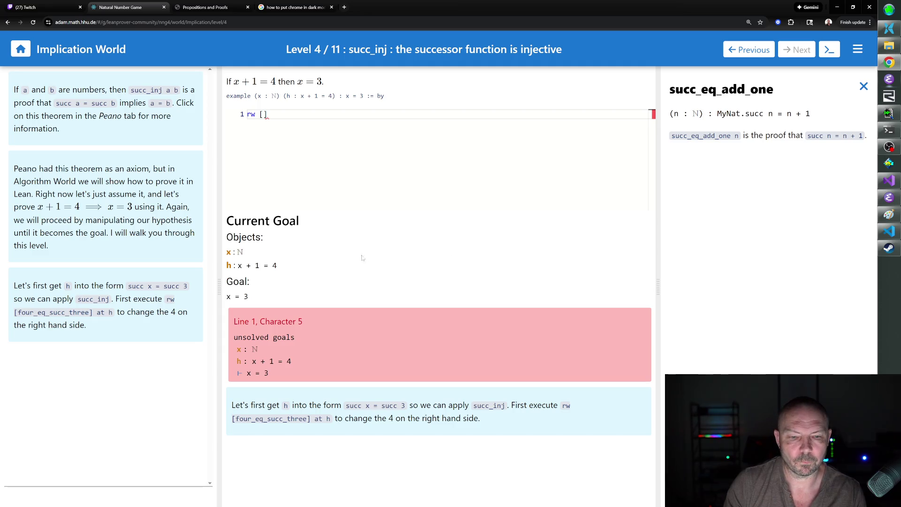
- Complete line 1 as rw [← succ_eq_add_one], entering the arrow with \l
{"action": "type", "text": "succ_eq_add_one]"}
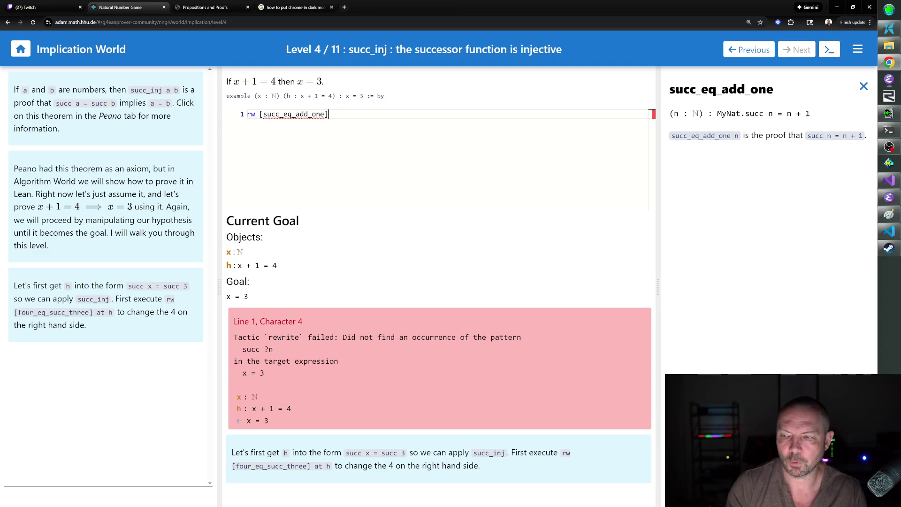
{"action": "mouse_move", "coordinate": [293, 114]}
{"action": "left_click", "coordinate": [261, 114]}
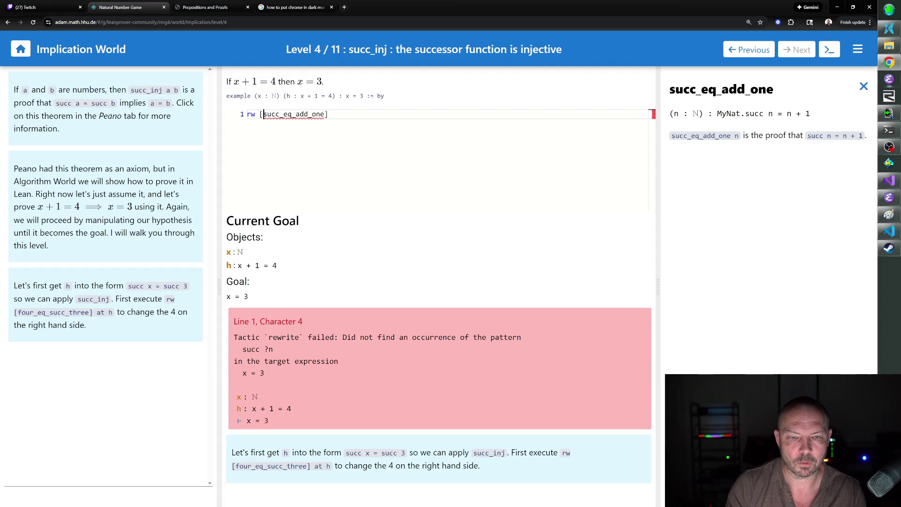
{"action": "type", "text": "\\l"}
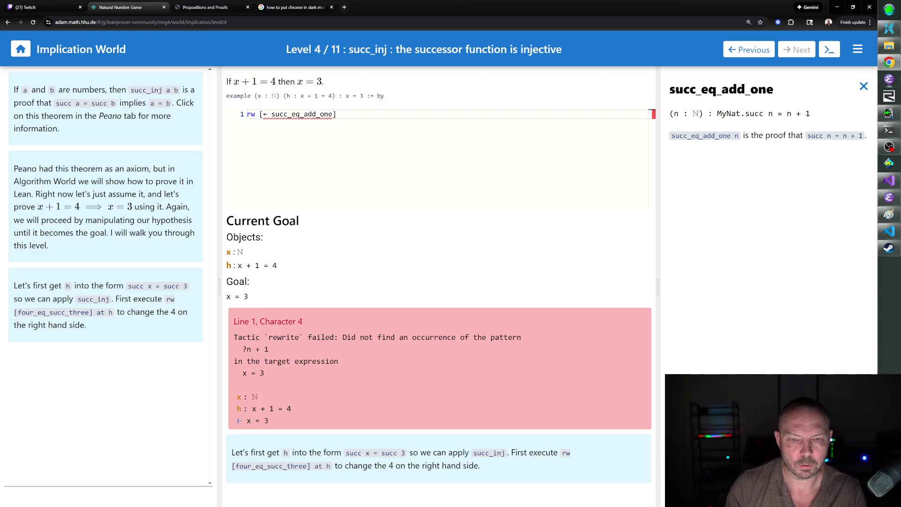
{"action": "left_click", "coordinate": [336, 114]}
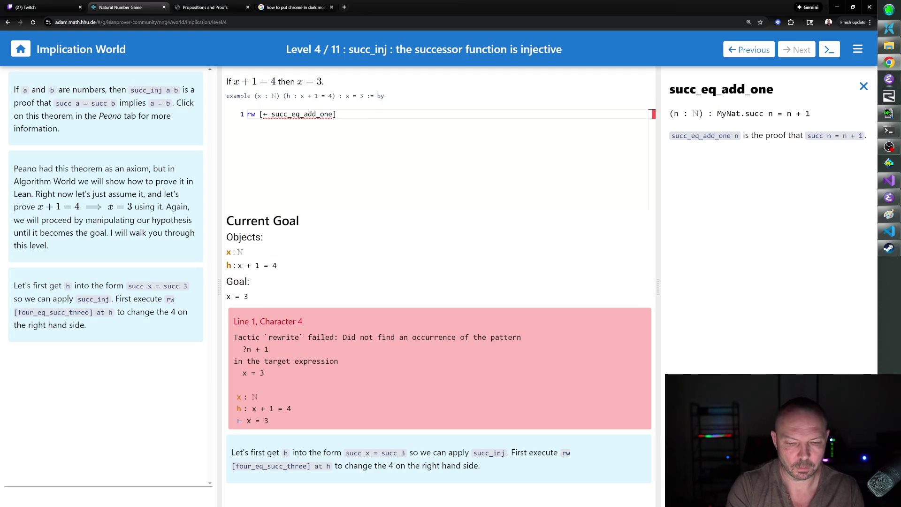
{"action": "key", "text": "Return"}
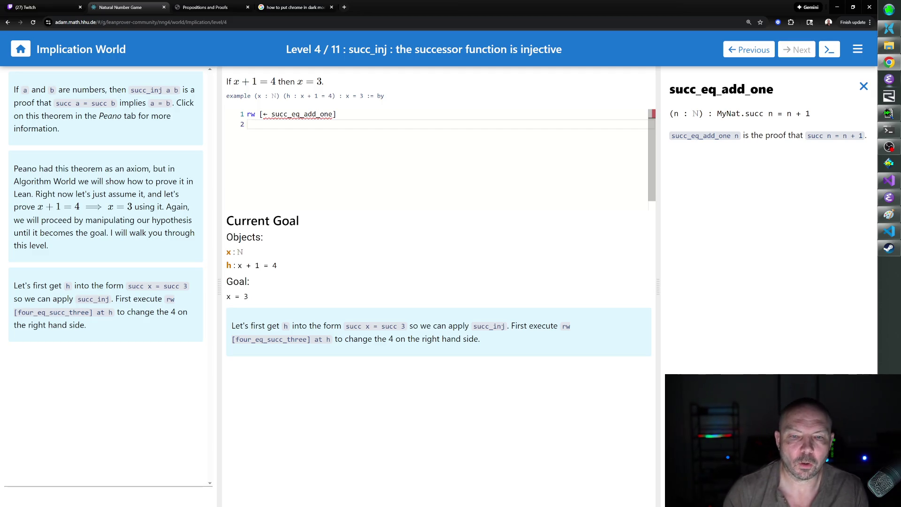
- Append at h to the rewrite so h becomes succ x = 4
{"action": "left_click", "coordinate": [335, 114]}
{"action": "type", "text": "in h"}
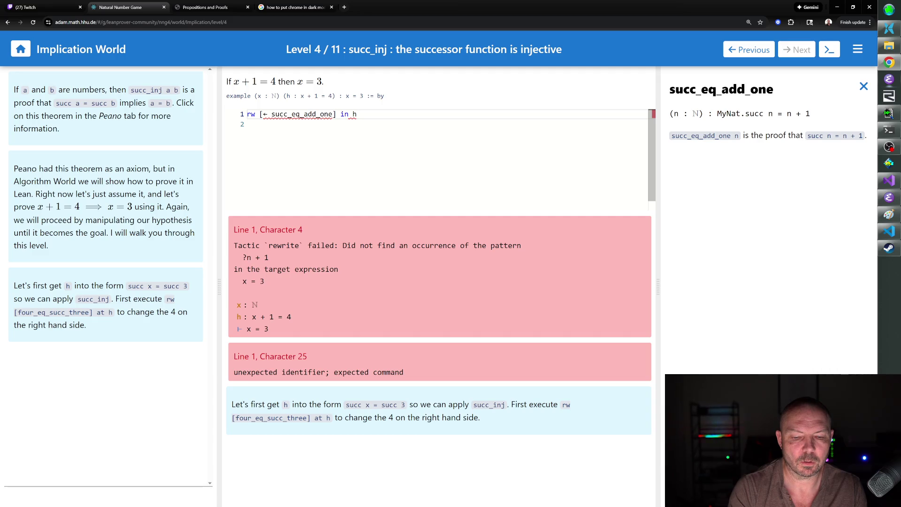
{"action": "key", "text": "BackSpace"}
{"action": "key", "text": "BackSpace"}
{"action": "key", "text": "BackSpace"}
{"action": "key", "text": "BackSpace"}
{"action": "type", "text": "at h"}
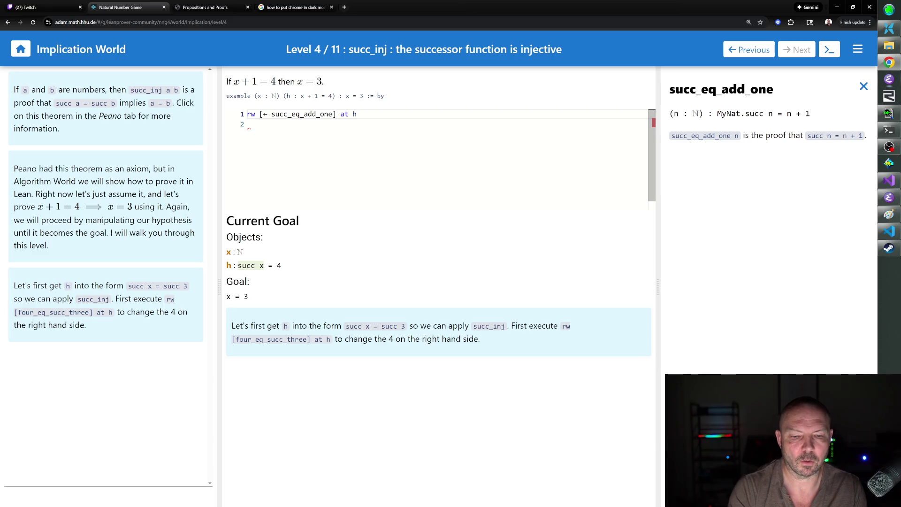
{"action": "key", "text": "Down"}
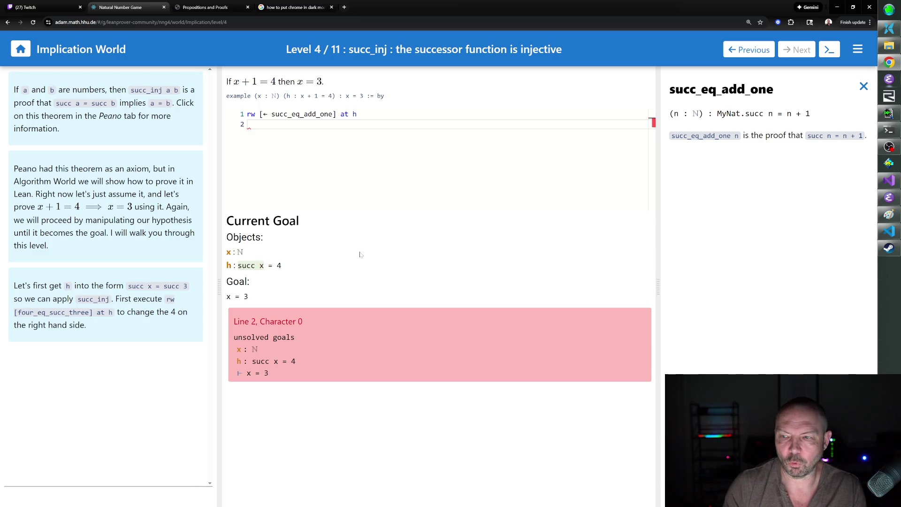
- Check four_eq_succ_three in the Peano theorems and add line 2 rw [four_eq_succ_three] at h
{"action": "left_click", "coordinate": [864, 87]}
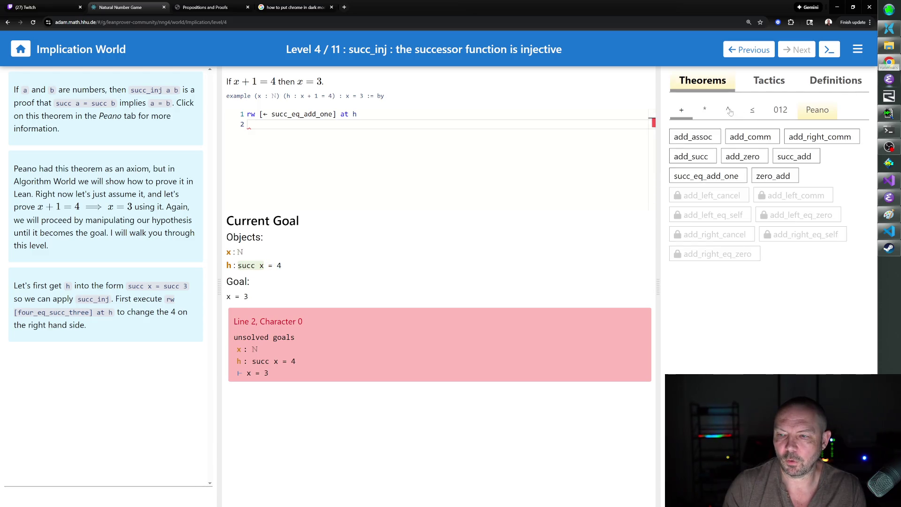
{"action": "left_click", "coordinate": [817, 110]}
{"action": "left_click", "coordinate": [739, 136]}
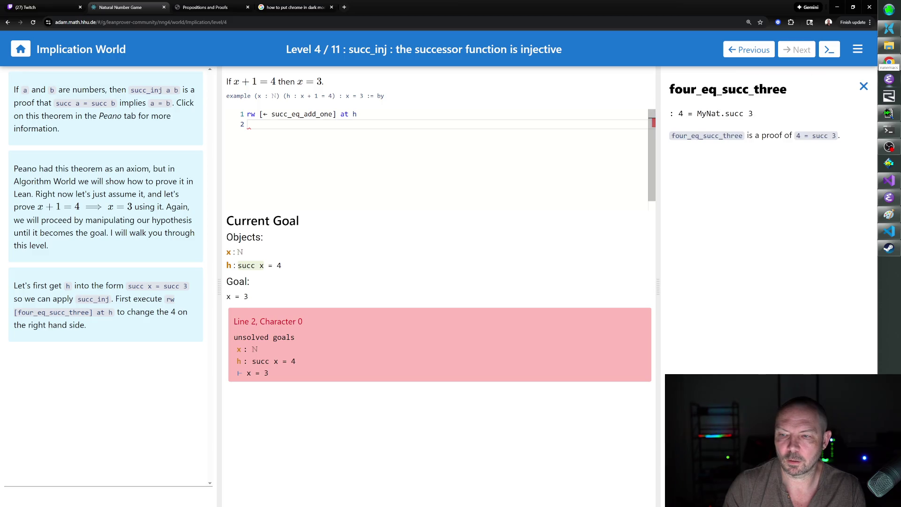
{"action": "type", "text": "rw [four_"}
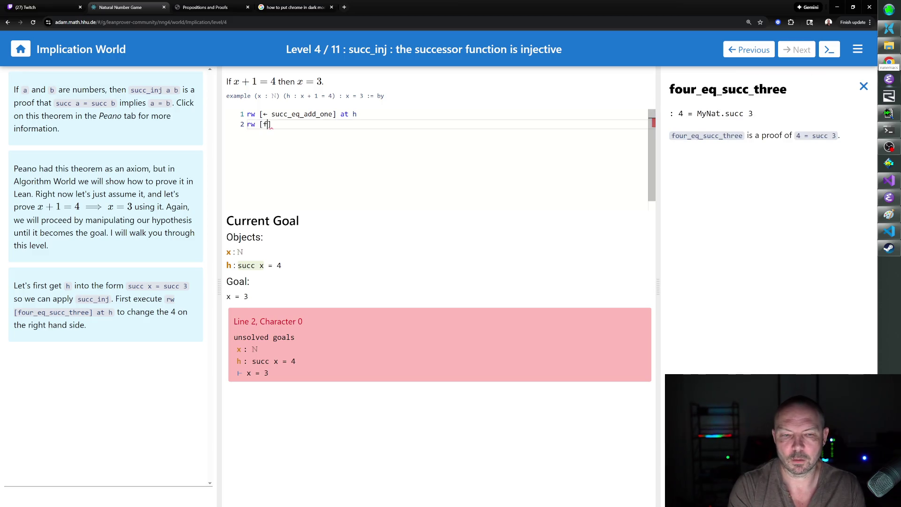
{"action": "type", "text": "eq_succ_three]"}
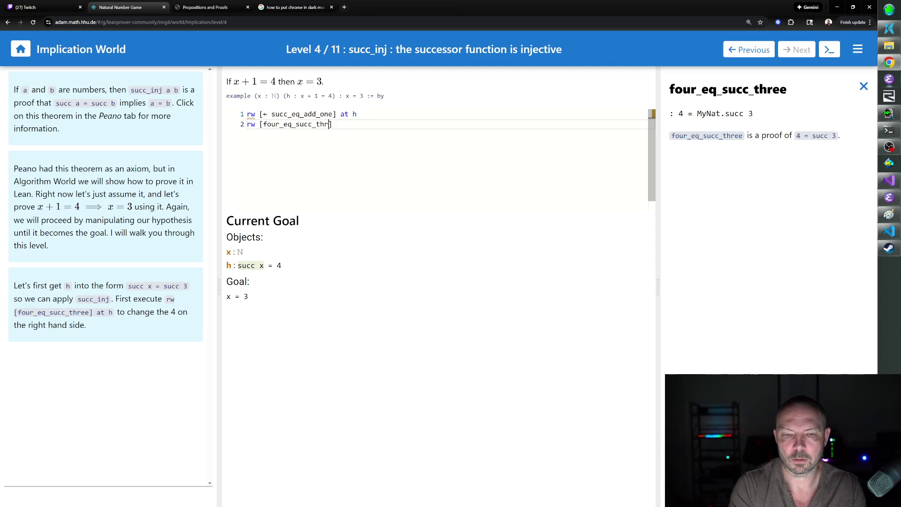
{"action": "key", "text": "Return"}
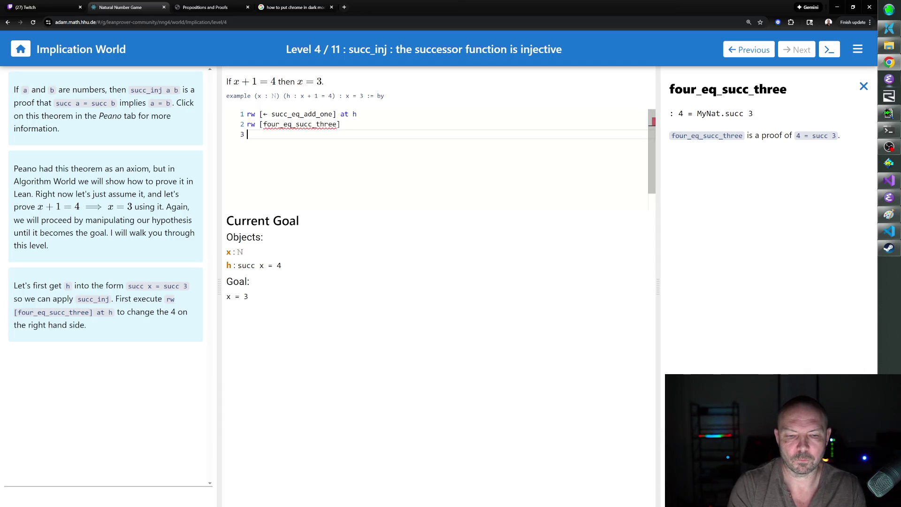
{"action": "key", "text": "BackSpace"}
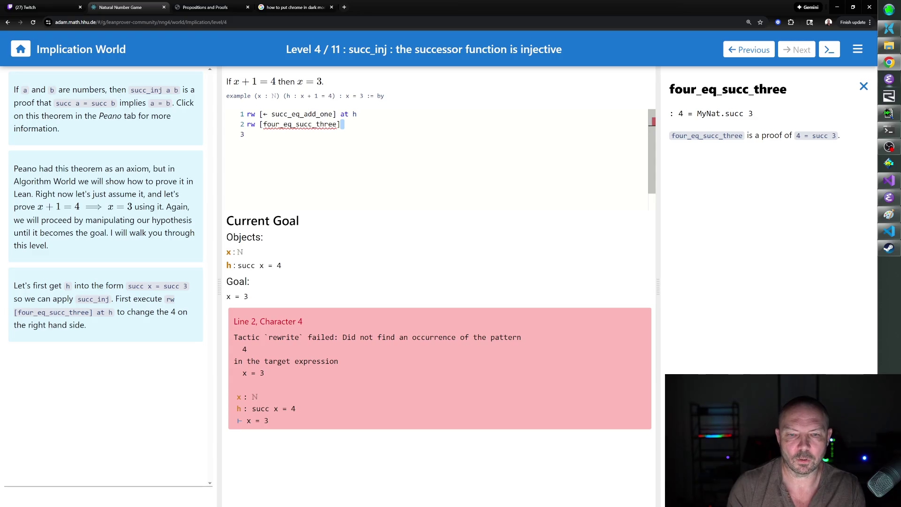
{"action": "type", "text": "at h"}
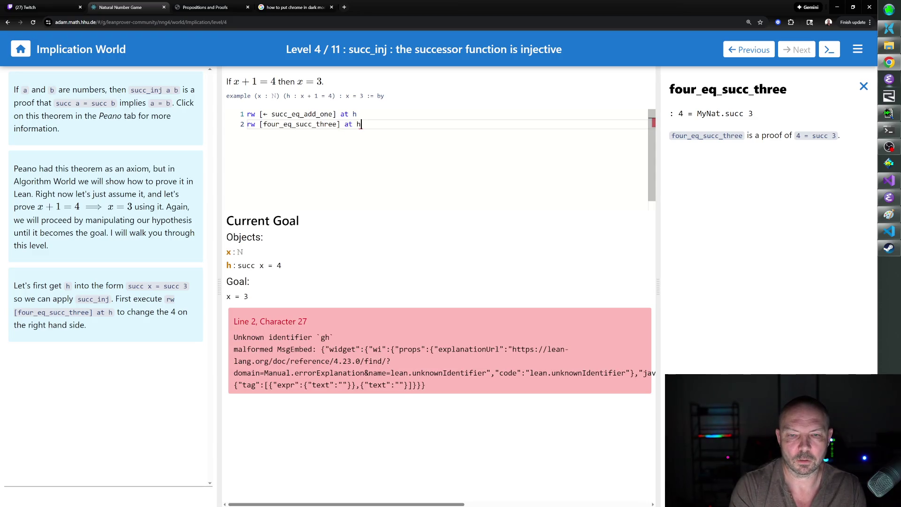
{"action": "key", "text": "Return"}
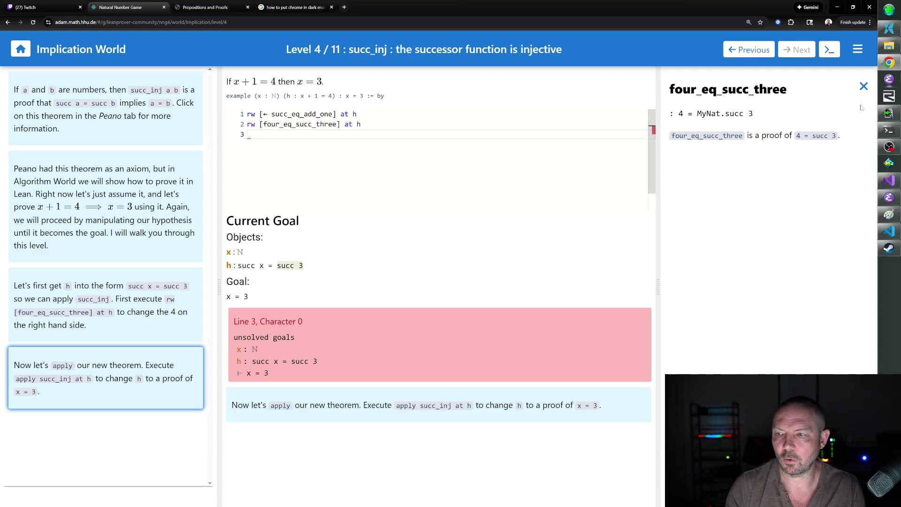
{"action": "left_click", "coordinate": [863, 86]}
- Look up succ_inj, finish with apply succ_inj at h and exact h, then go to level 5
{"action": "left_click", "coordinate": [816, 109]}
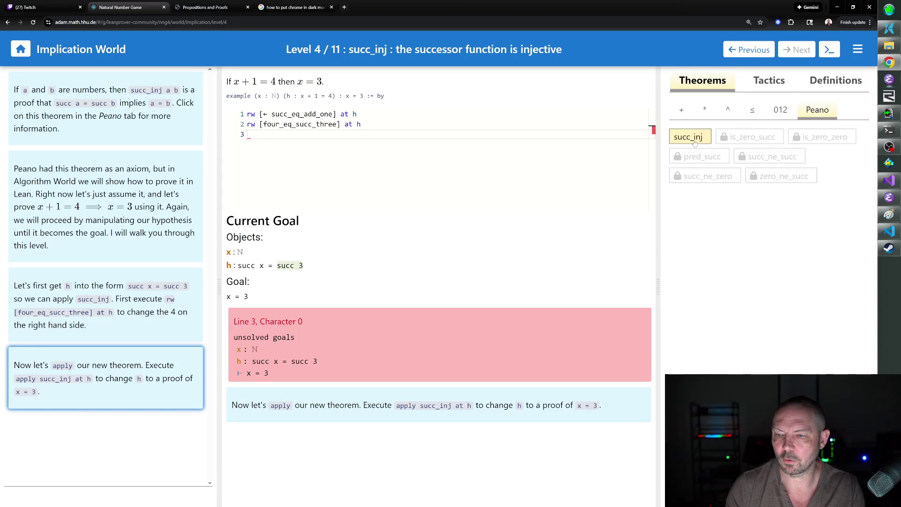
{"action": "left_click", "coordinate": [694, 142]}
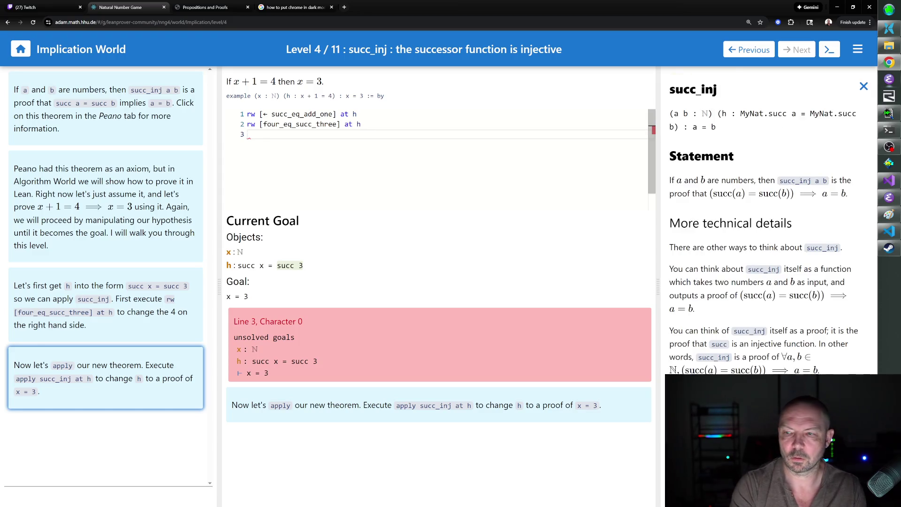
{"action": "type", "text": "appl"}
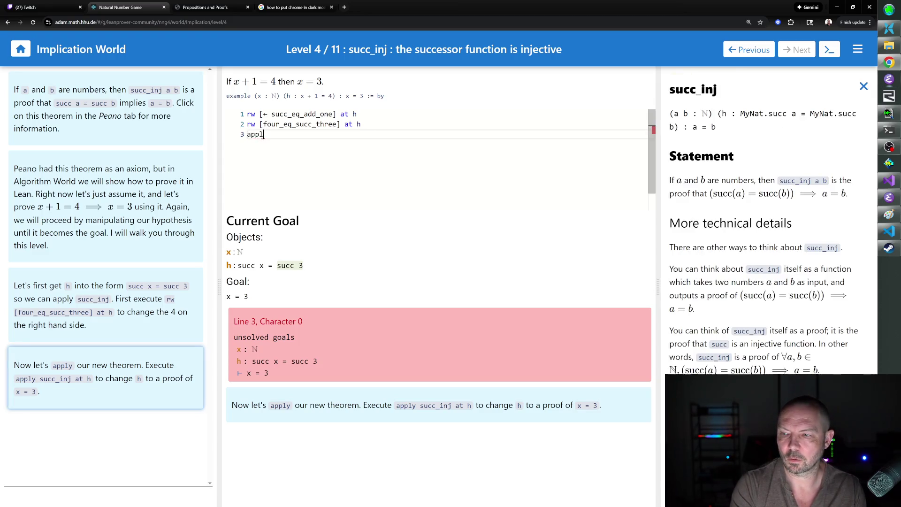
{"action": "type", "text": "y succ_inj"}
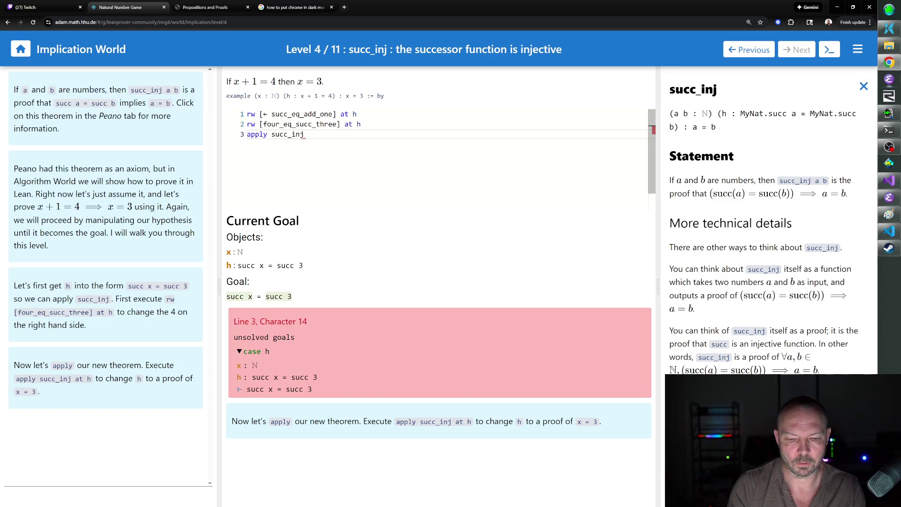
{"action": "type", "text": " at h"}
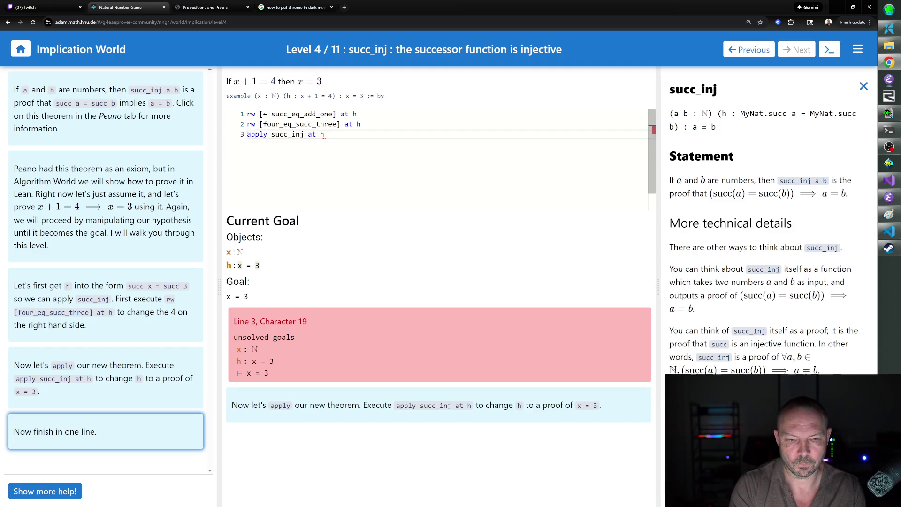
{"action": "key", "text": "Return"}
{"action": "type", "text": "exact h"}
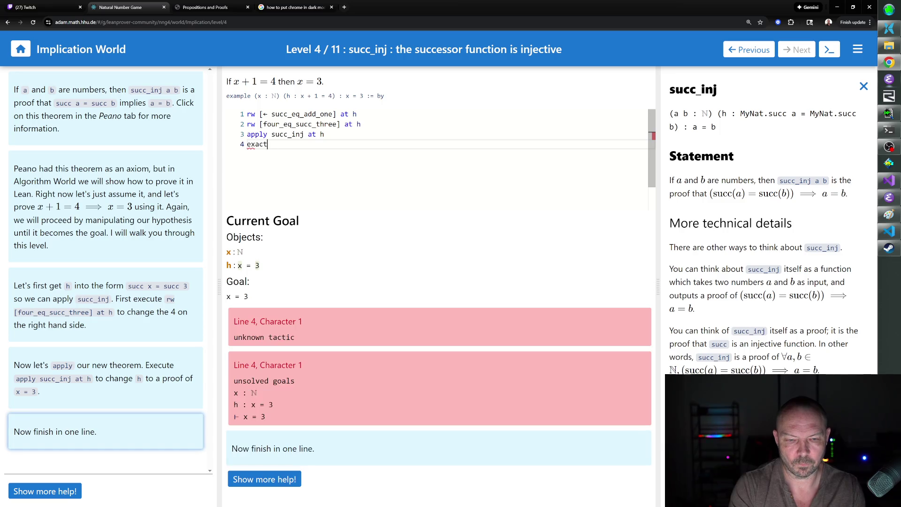
{"action": "key", "text": "Return"}
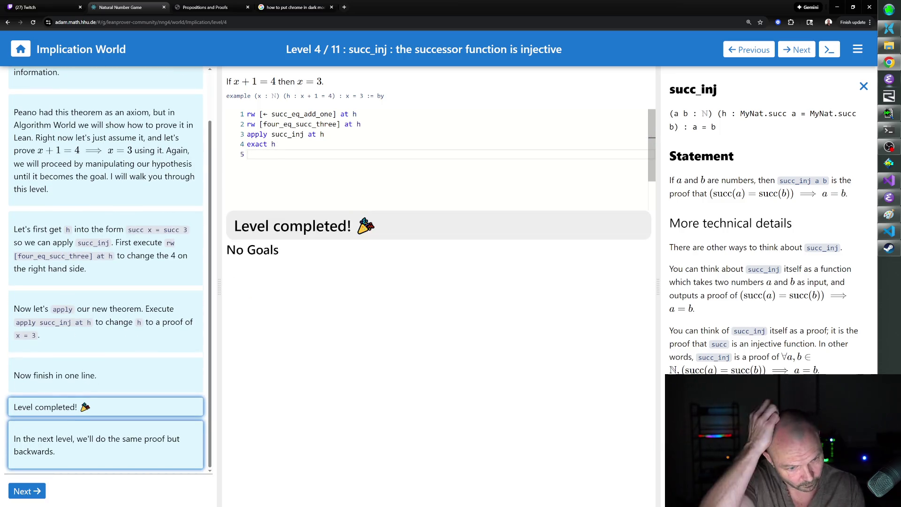
{"action": "left_click", "coordinate": [27, 491]}
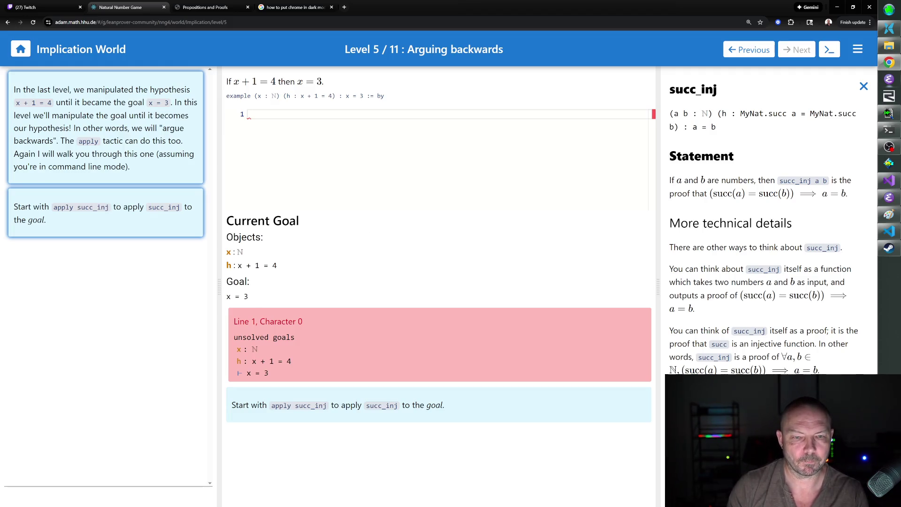
- Enter apply succ_inj on line 1, retyping it once, so the goal becomes succ x = succ 3
{"action": "type", "text": "apply succ_inj"}
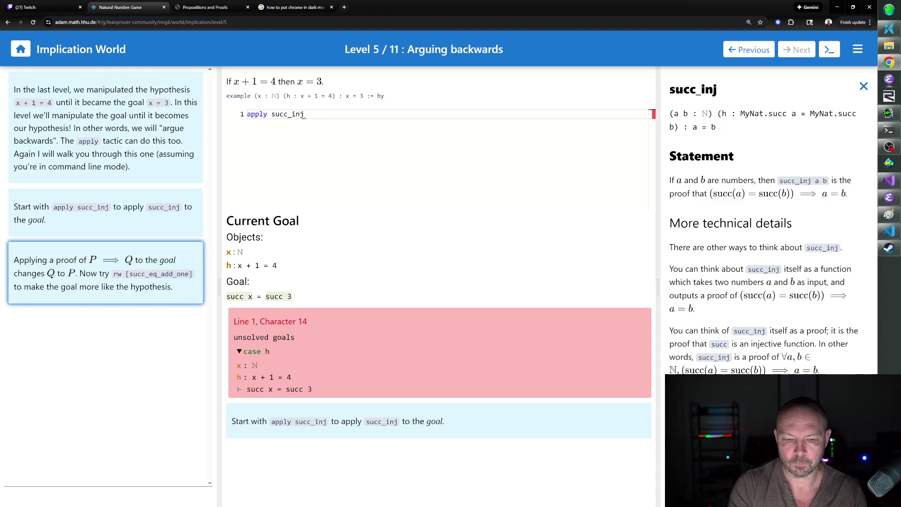
{"action": "key", "text": "ctrl+a"}
{"action": "key", "text": "BackSpace"}
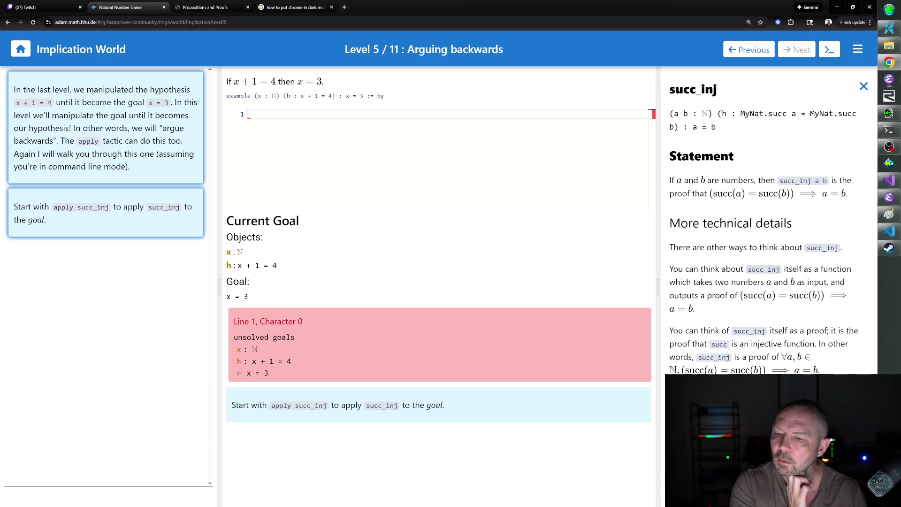
{"action": "type", "text": "apply succ_inj"}
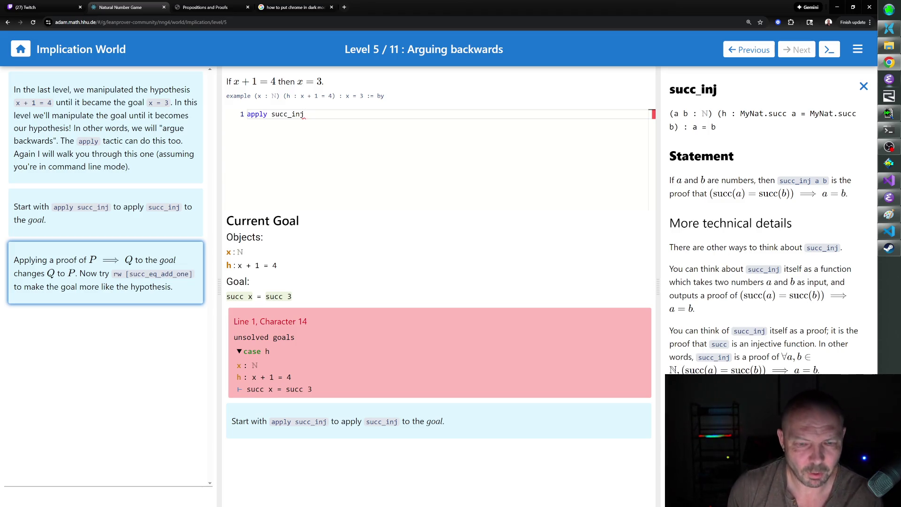
{"action": "key", "text": "Return"}
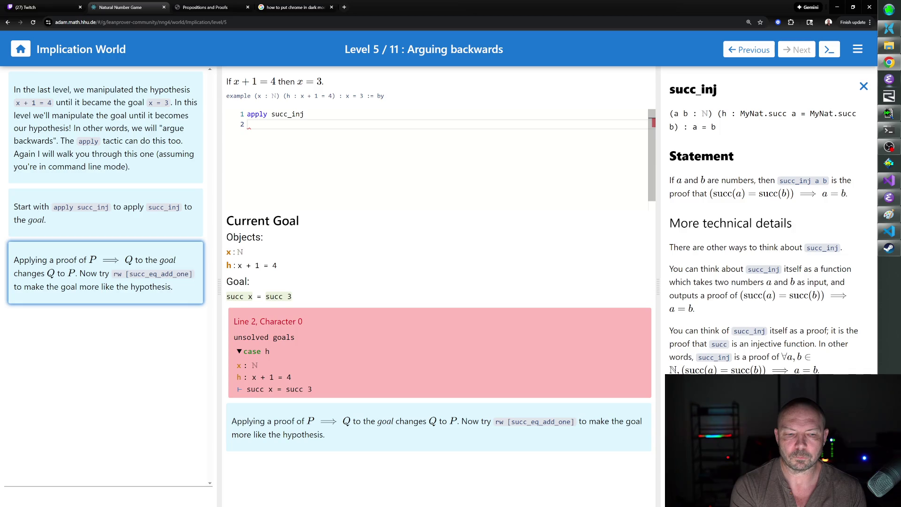
- Add a rw [succ_eq_add_one line and read four_eq_succ_three in the numeral theorems
{"action": "type", "text": "rw [succ_eq_a"}
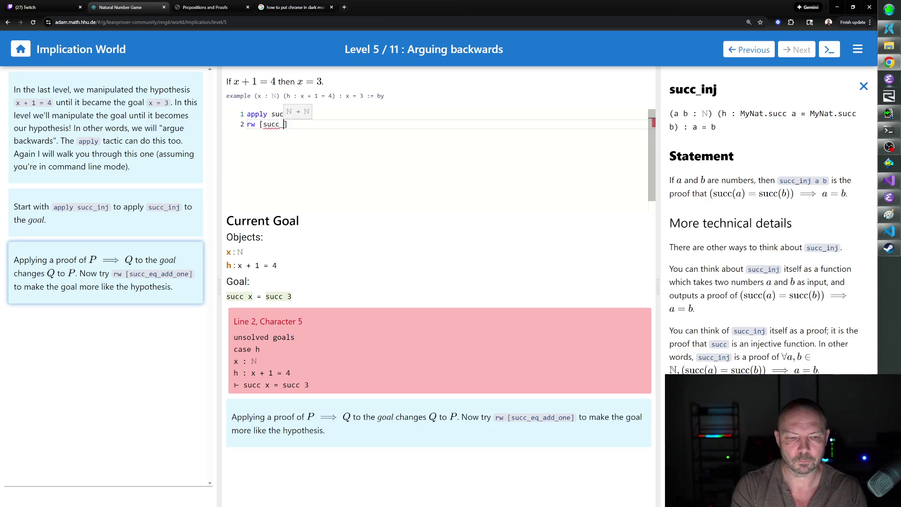
{"action": "type", "text": "dd_one"}
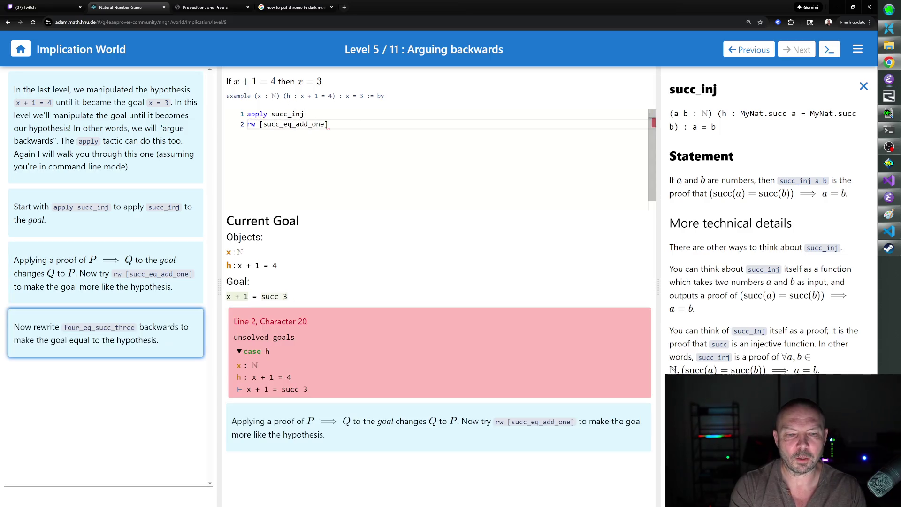
{"action": "key", "text": "Return"}
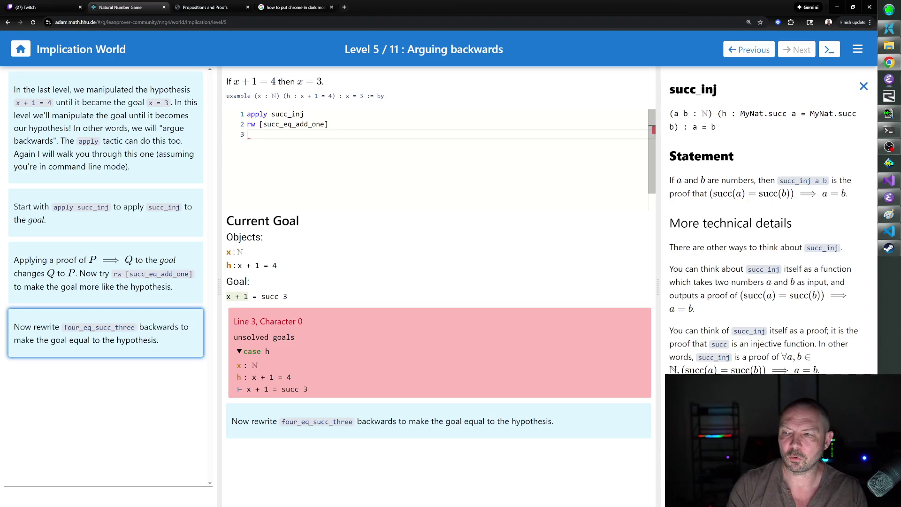
{"action": "left_click", "coordinate": [863, 87]}
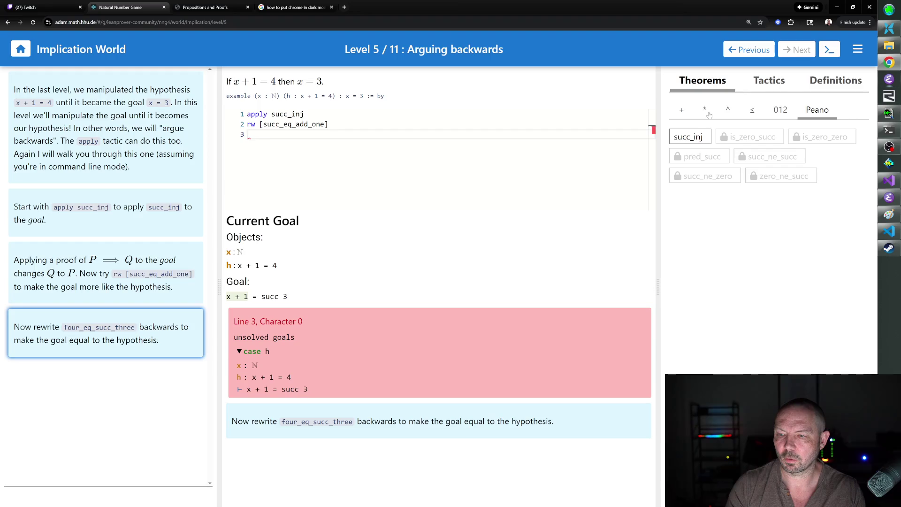
{"action": "left_click", "coordinate": [780, 111]}
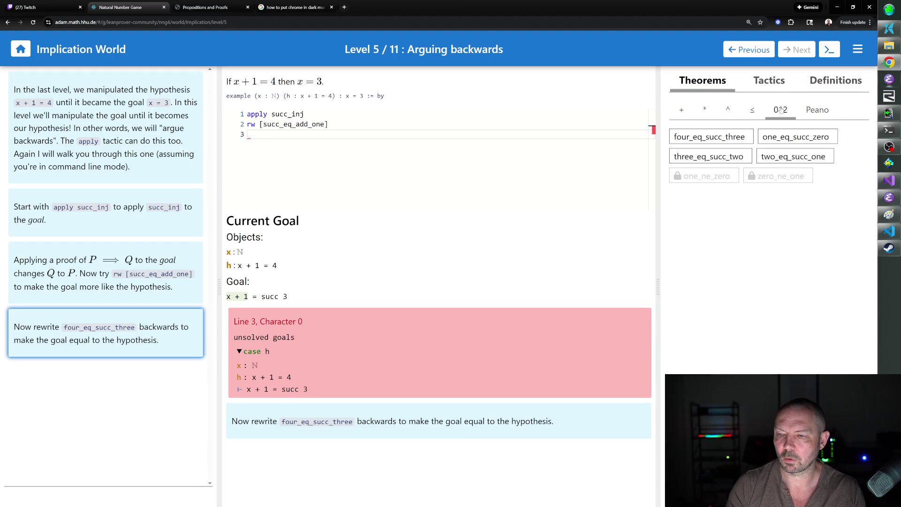
{"action": "left_click", "coordinate": [729, 137]}
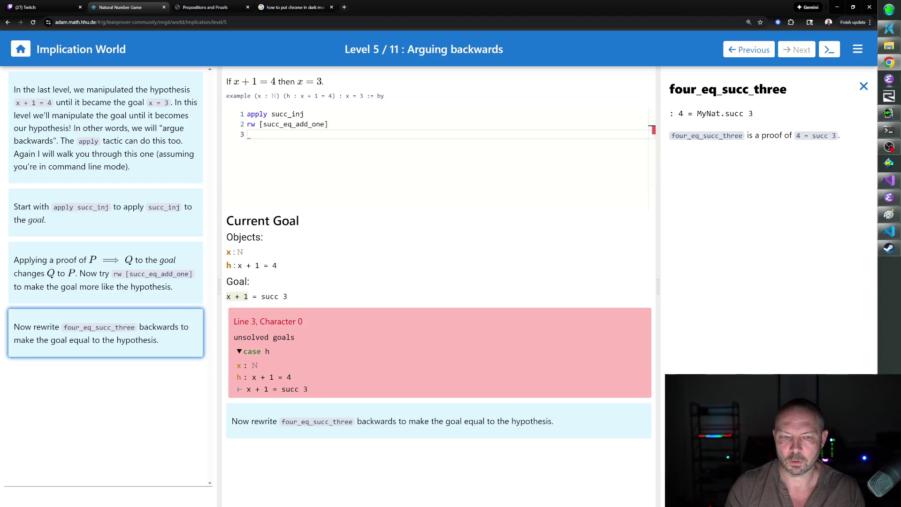
- Add line 3 rw [← four_eq_succ_three] and line 4 exact h, then advance to the next level
{"action": "type", "text": "rw [four_eq"}
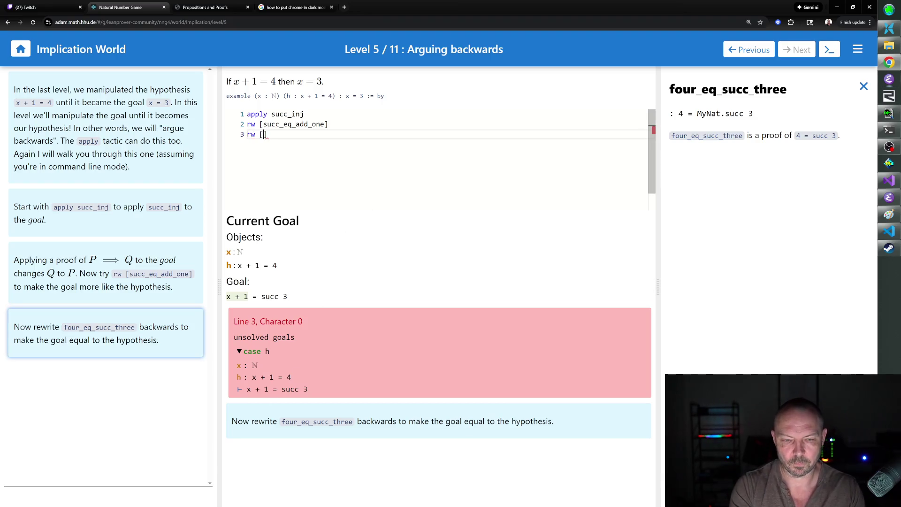
{"action": "type", "text": "succ_"}
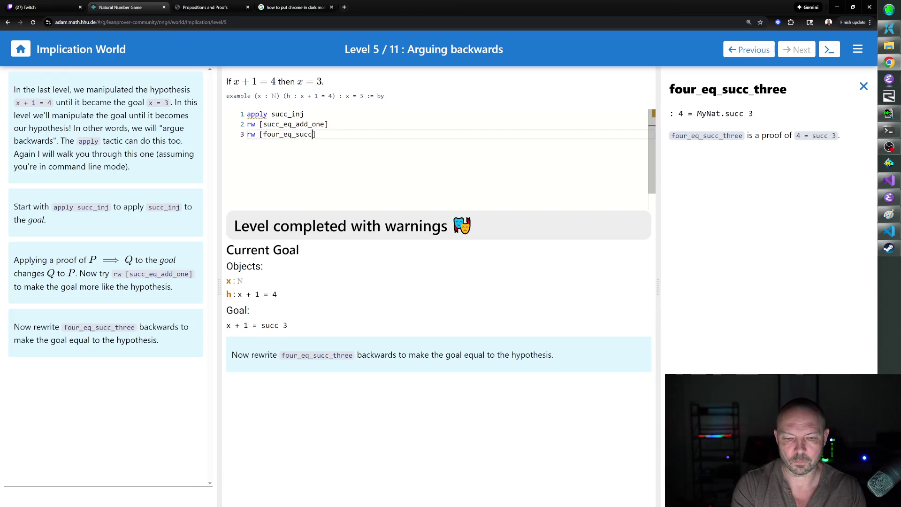
{"action": "type", "text": "3"}
{"action": "key", "text": "BackSpace"}
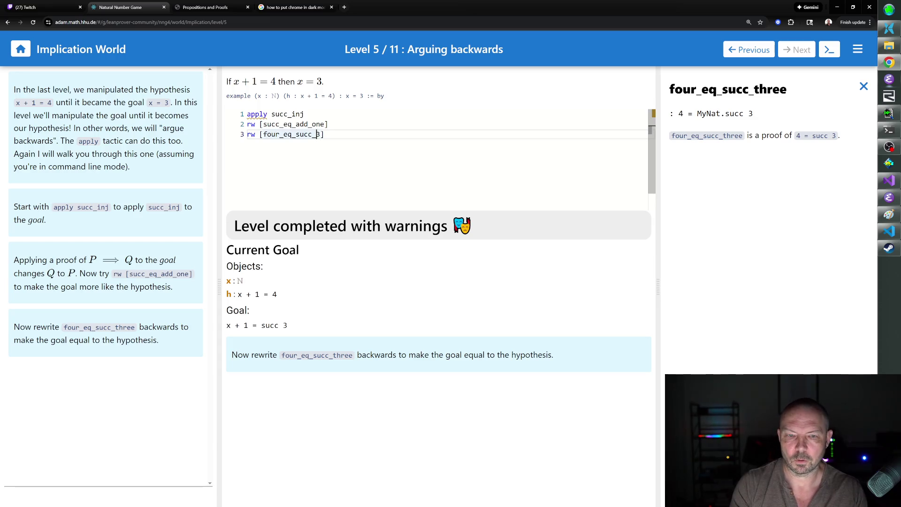
{"action": "type", "text": "three"}
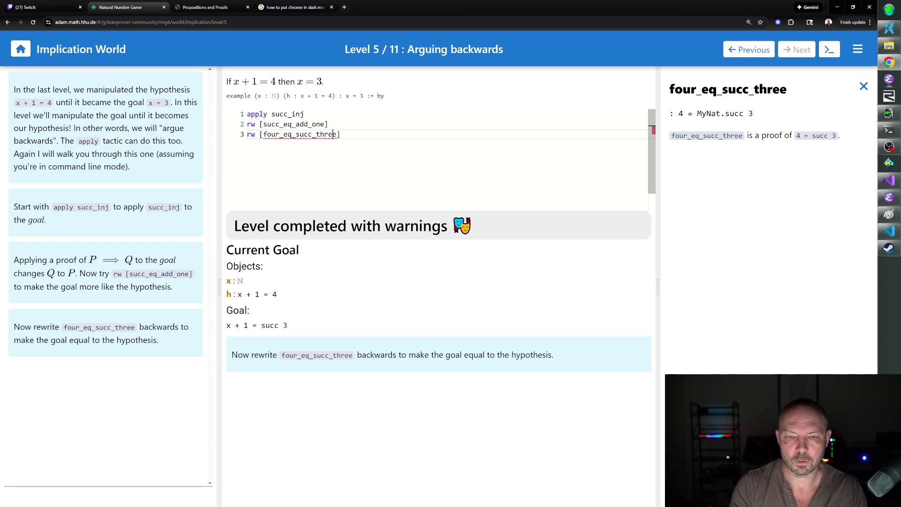
{"action": "left_click", "coordinate": [264, 135]}
{"action": "type", "text": "←"}
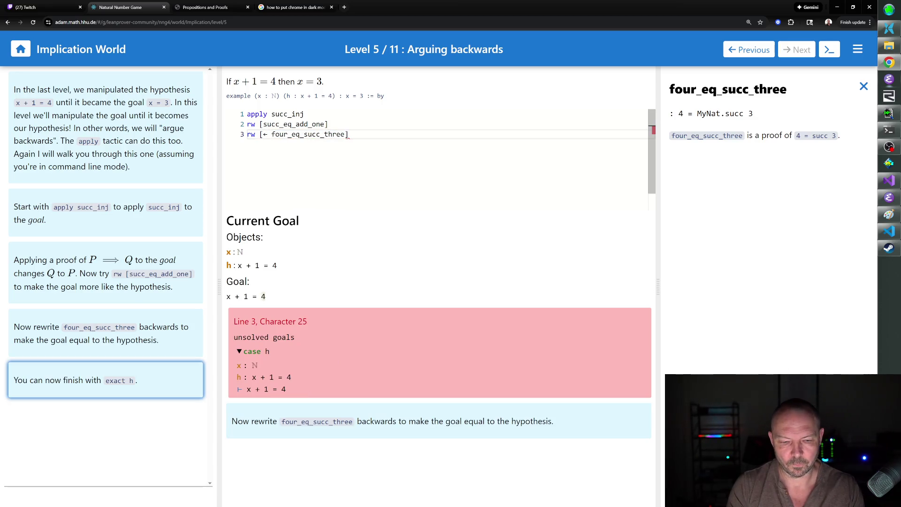
{"action": "key", "text": "Return"}
{"action": "type", "text": "exact h"}
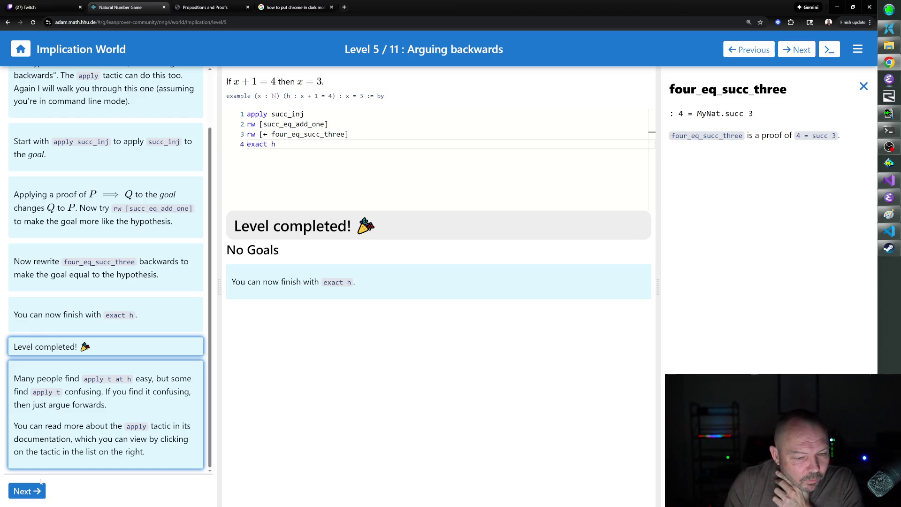
{"action": "left_click", "coordinate": [26, 495]}
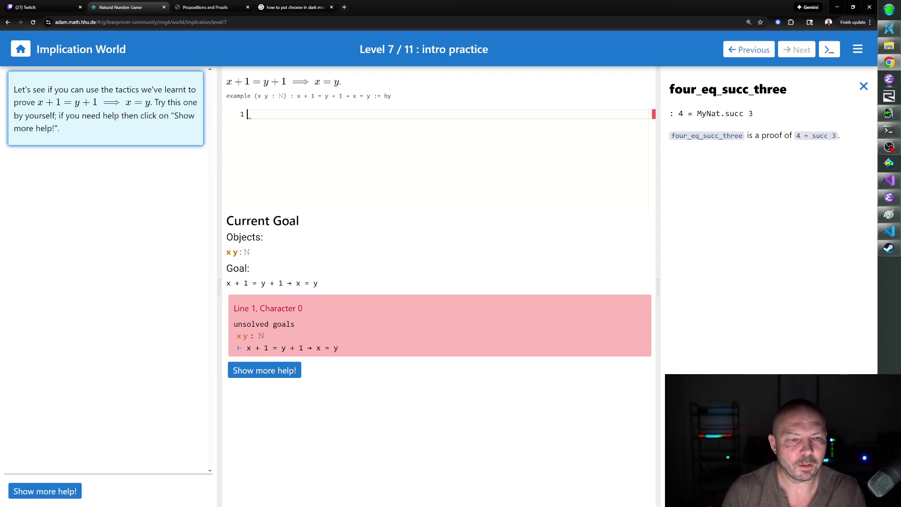
- Close the four_eq_succ_three description to return to the numeral theorems list
{"action": "left_click", "coordinate": [864, 86]}
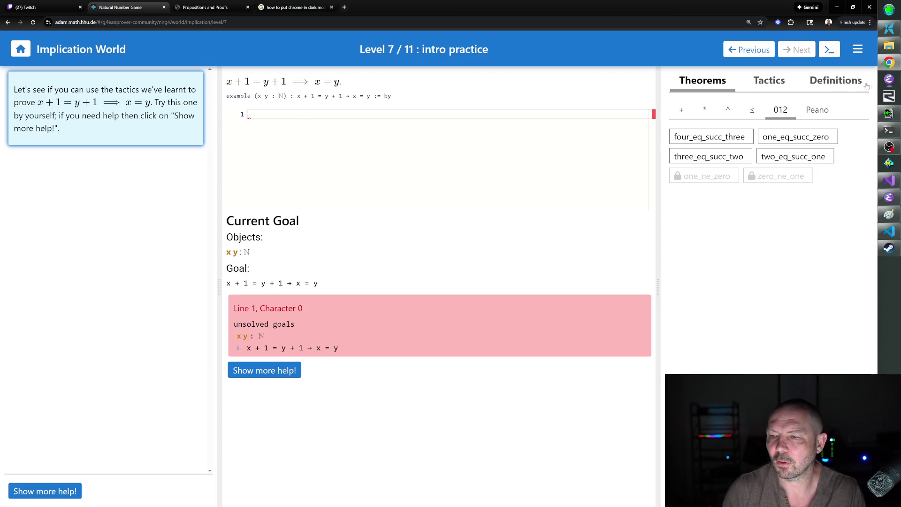
- Check succ_eq_add_one among the addition theorems and write line 1 'repeat rw [← succ_eq_add_one]'
{"action": "left_click", "coordinate": [751, 112]}
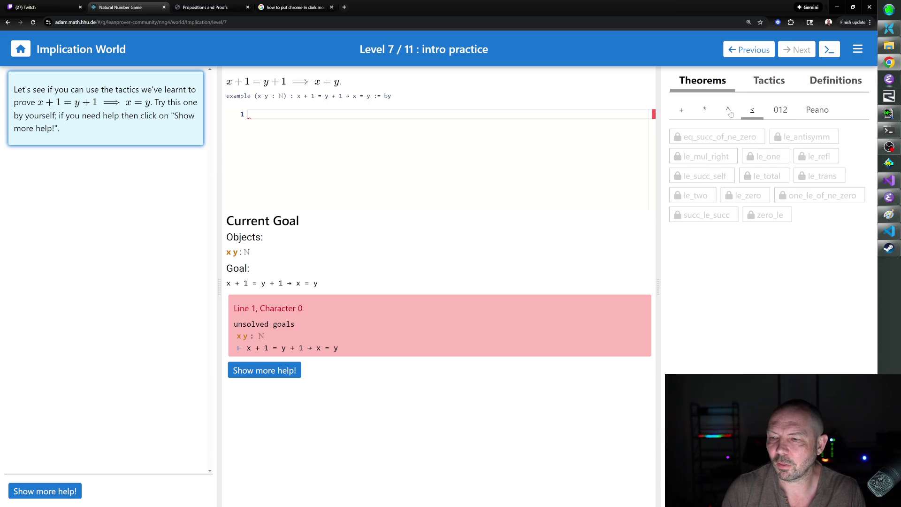
{"action": "left_click", "coordinate": [683, 112]}
{"action": "left_click", "coordinate": [721, 176]}
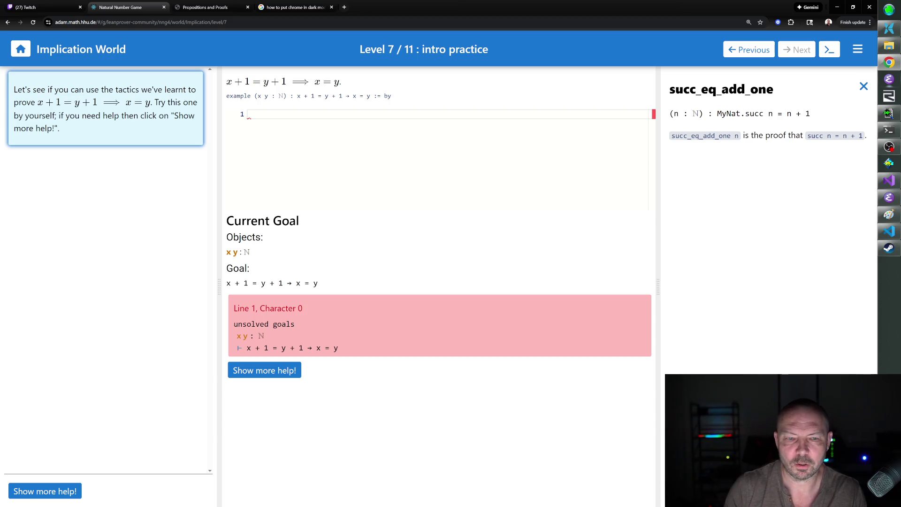
{"action": "left_click", "coordinate": [260, 115]}
{"action": "type", "text": "repeat rw ["}
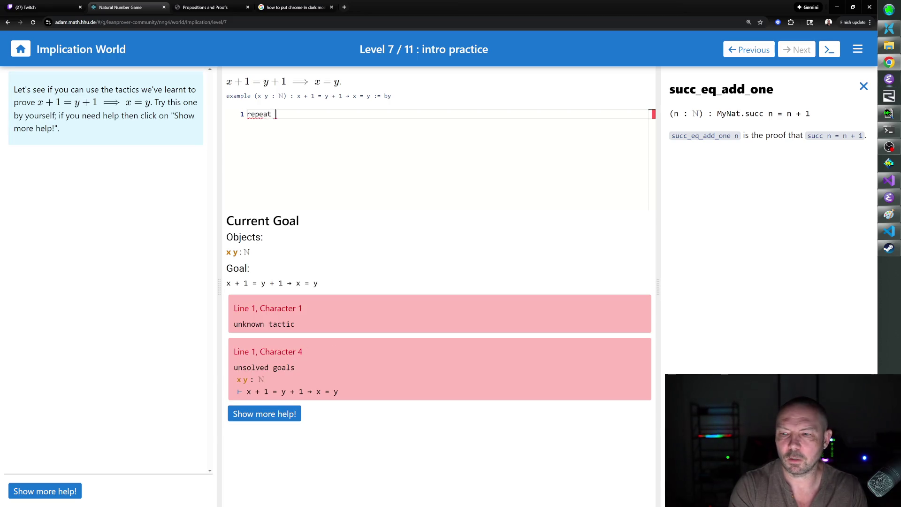
{"action": "type", "text": "succ_eq_"}
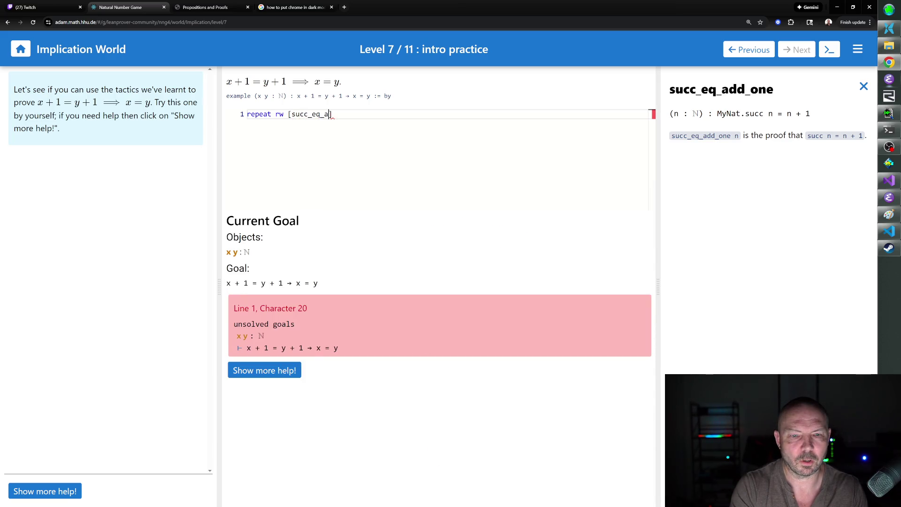
{"action": "type", "text": "add_one"}
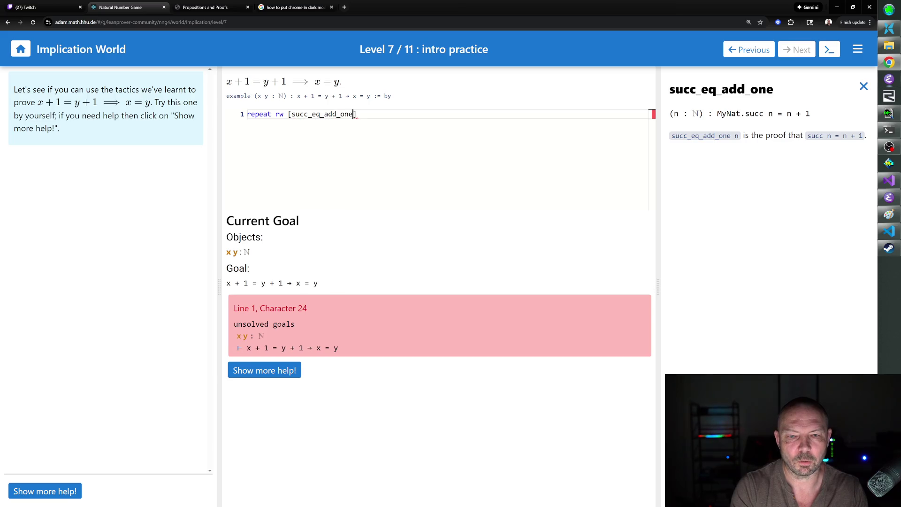
{"action": "key", "text": "Left"}
{"action": "key", "text": "Left"}
{"action": "key", "text": "Left"}
{"action": "key", "text": "Left"}
{"action": "type", "text": "\\l"}
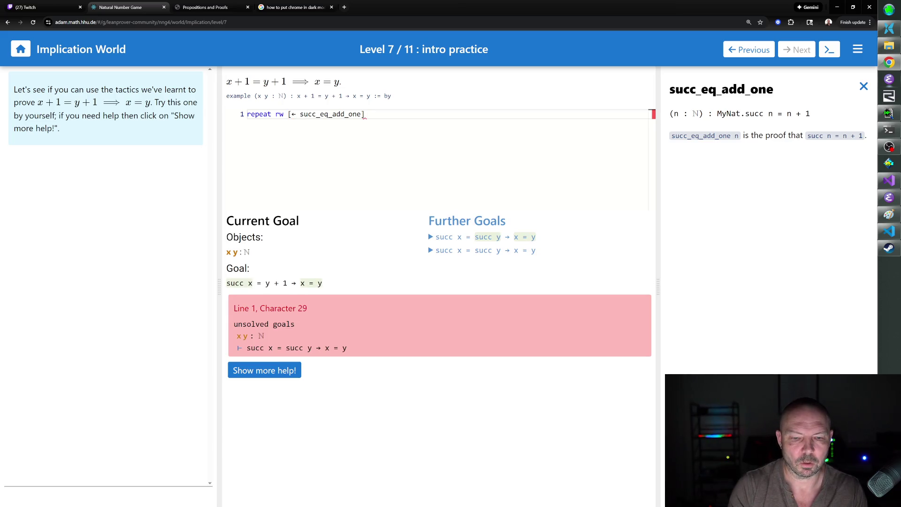
{"action": "key", "text": "Return"}
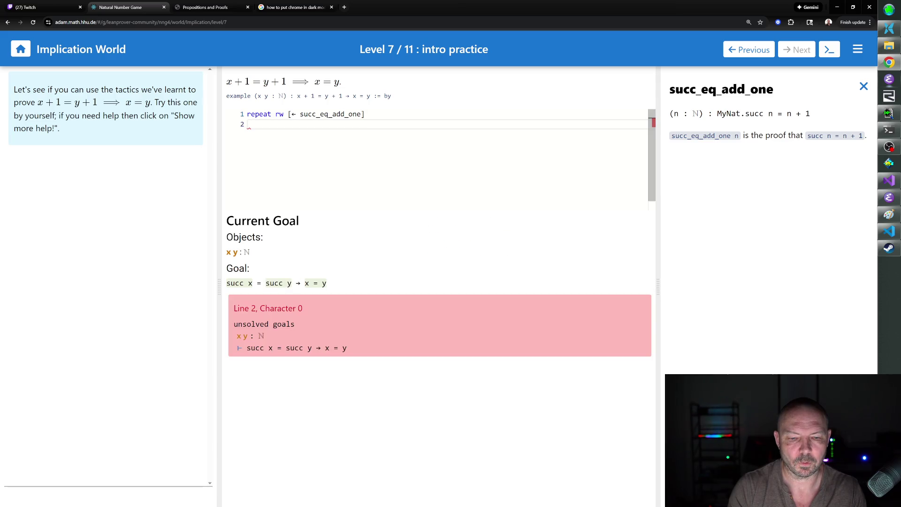
- Look up succ_inj in the Peano theorems, finish with 'apply succ_inj', and advance to level 8
{"action": "left_click", "coordinate": [863, 86]}
{"action": "left_click", "coordinate": [814, 112]}
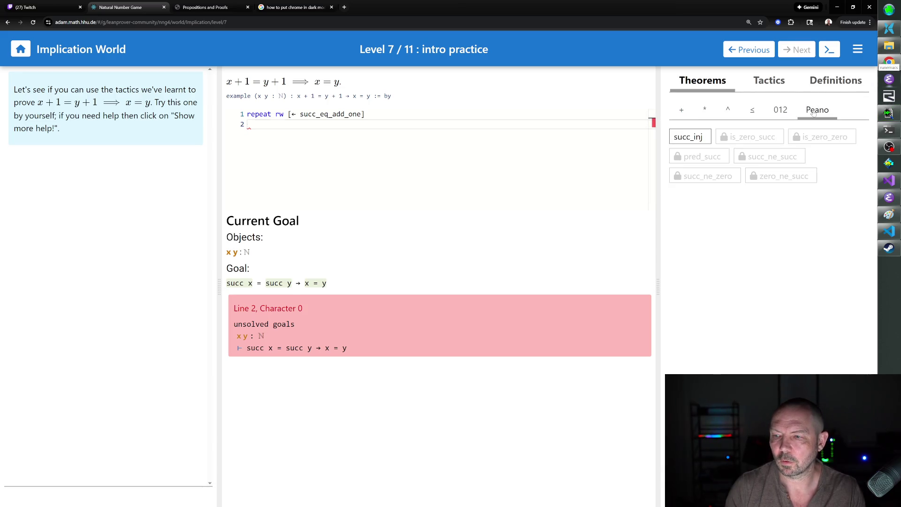
{"action": "left_click", "coordinate": [697, 137]}
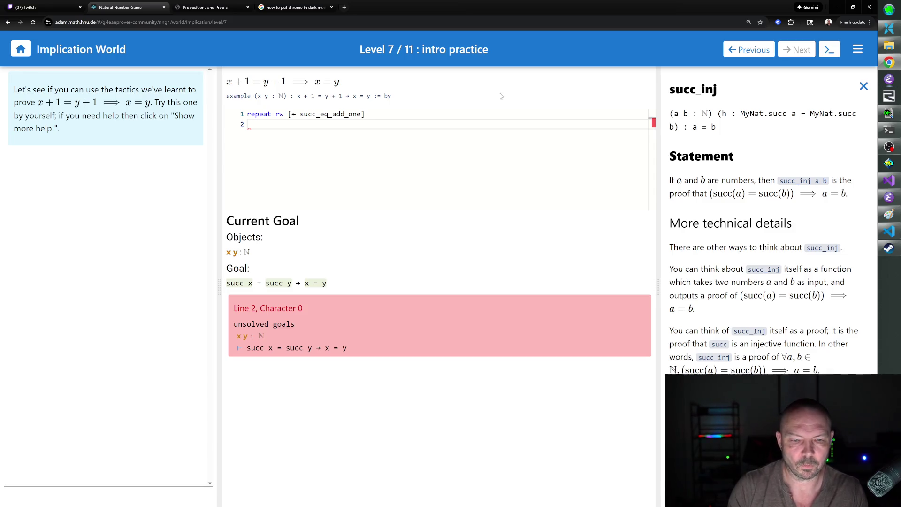
{"action": "type", "text": "apply succ_inj"}
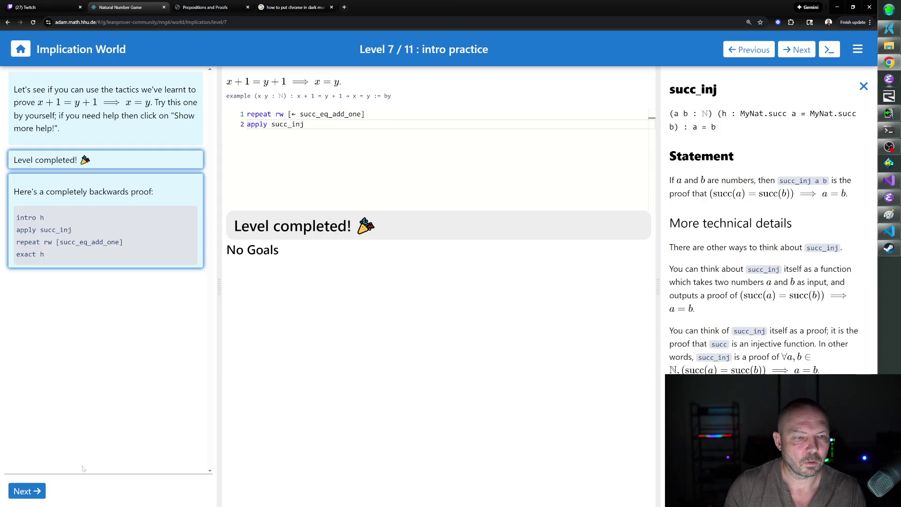
{"action": "left_click", "coordinate": [28, 495]}
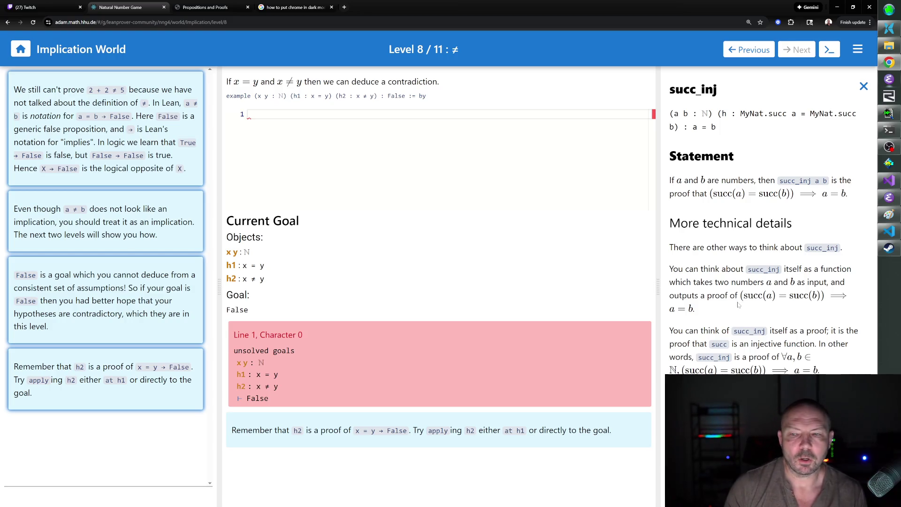
- Close the succ_inj description to show the Peano theorem list
{"action": "left_click", "coordinate": [864, 86]}
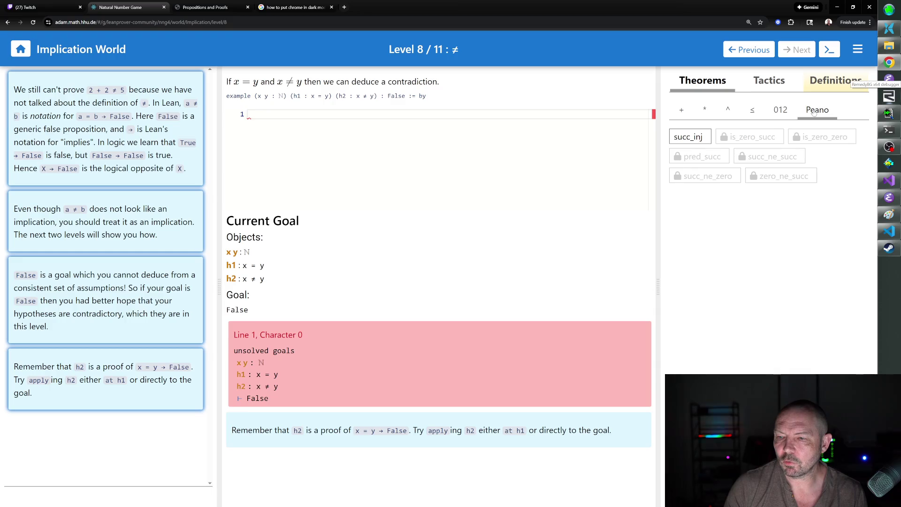
- Browse the numeral, ≤, ^ and * theorem lists in turn, ending on the + list
{"action": "left_click", "coordinate": [781, 111]}
{"action": "left_click", "coordinate": [752, 113]}
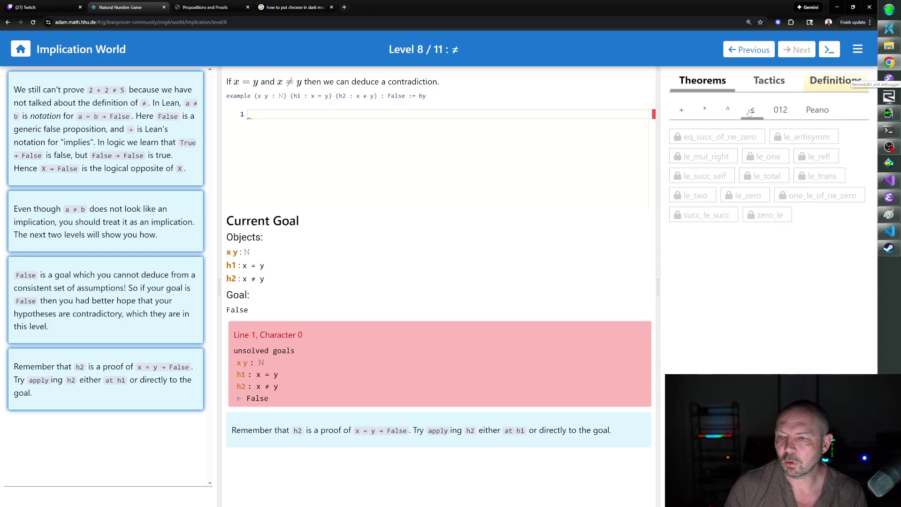
{"action": "left_click", "coordinate": [727, 113]}
{"action": "left_click", "coordinate": [705, 112]}
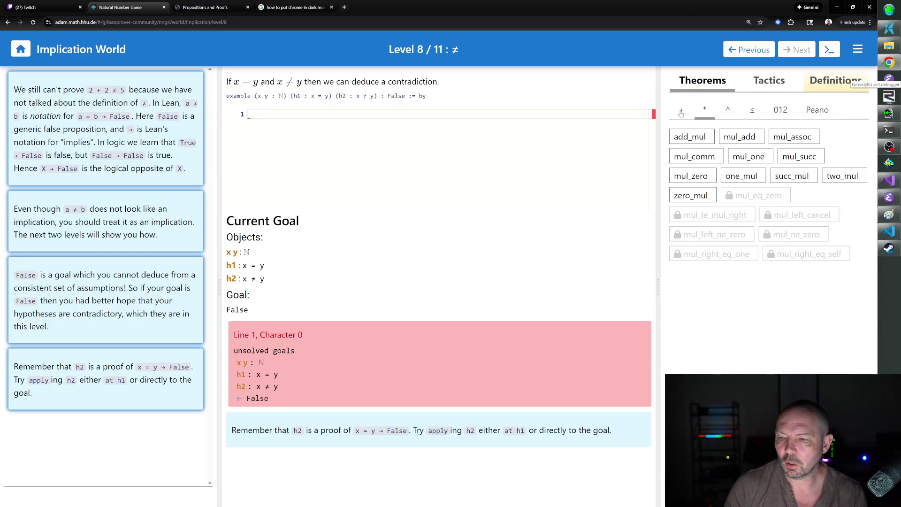
{"action": "left_click", "coordinate": [681, 113]}
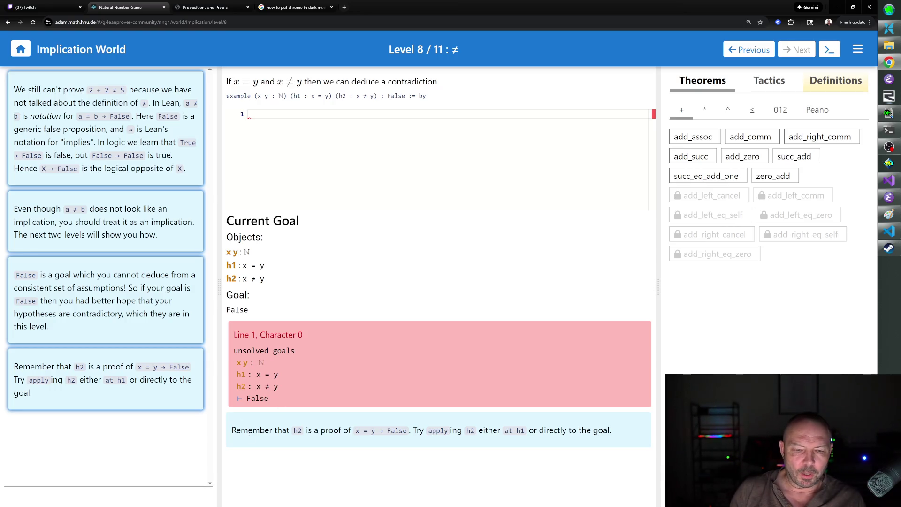
{"action": "mouse_move", "coordinate": [253, 279]}
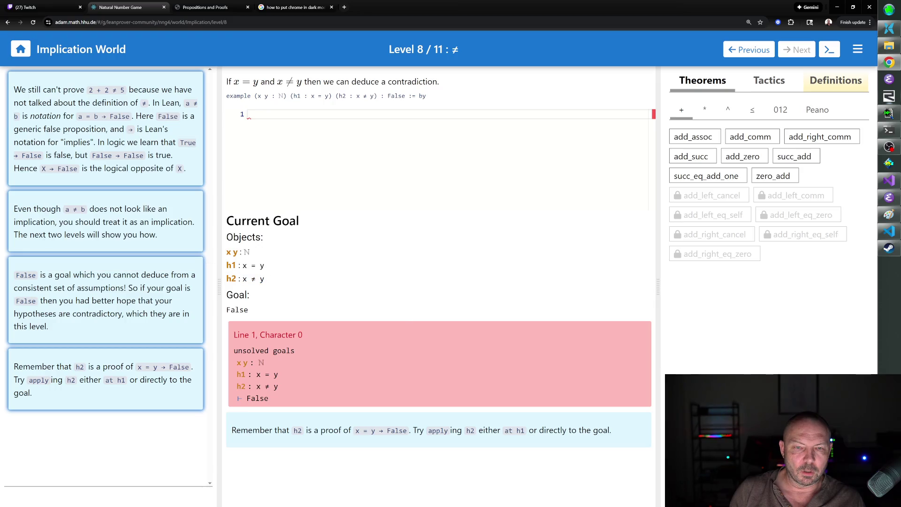
- Prove False with 'apply h2' then 'exact h1', and advance to level 9
{"action": "type", "text": "apply h2"}
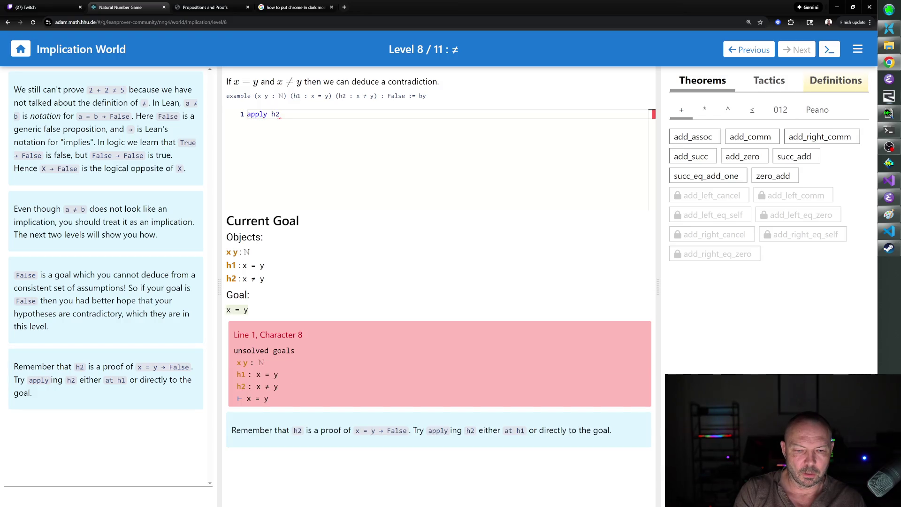
{"action": "key", "text": "ctrl+a"}
{"action": "key", "text": "BackSpace"}
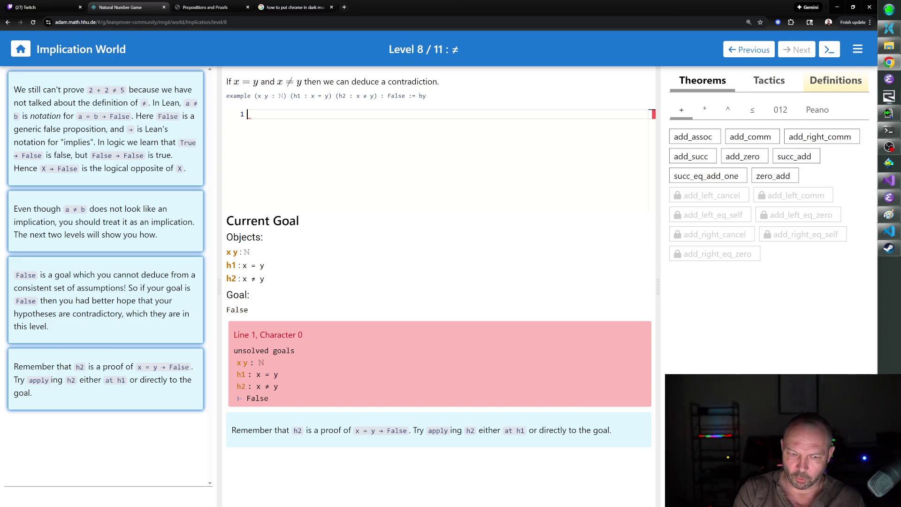
{"action": "key", "text": "ctrl+z"}
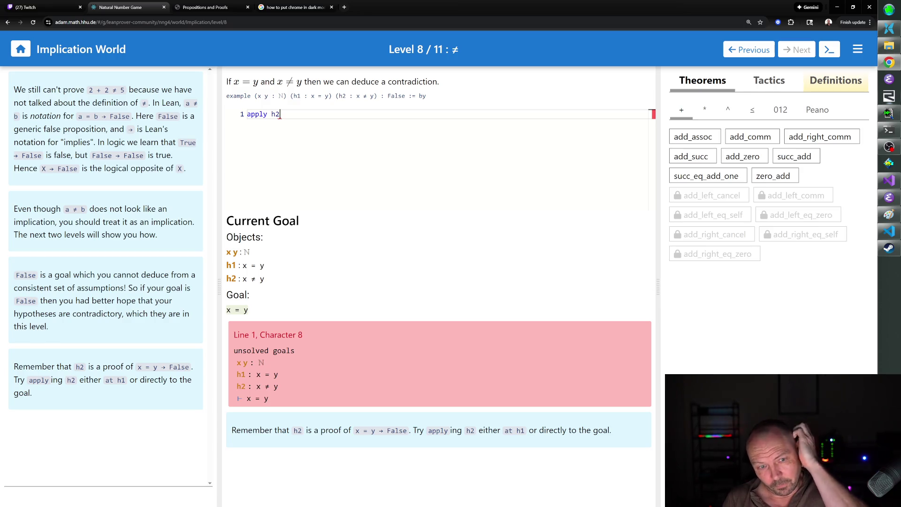
{"action": "key", "text": "Return"}
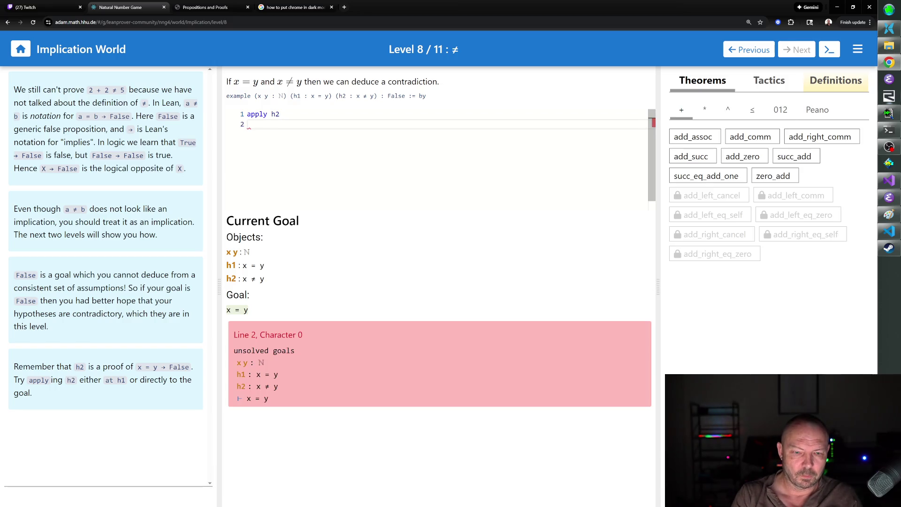
{"action": "type", "text": "exact h1"}
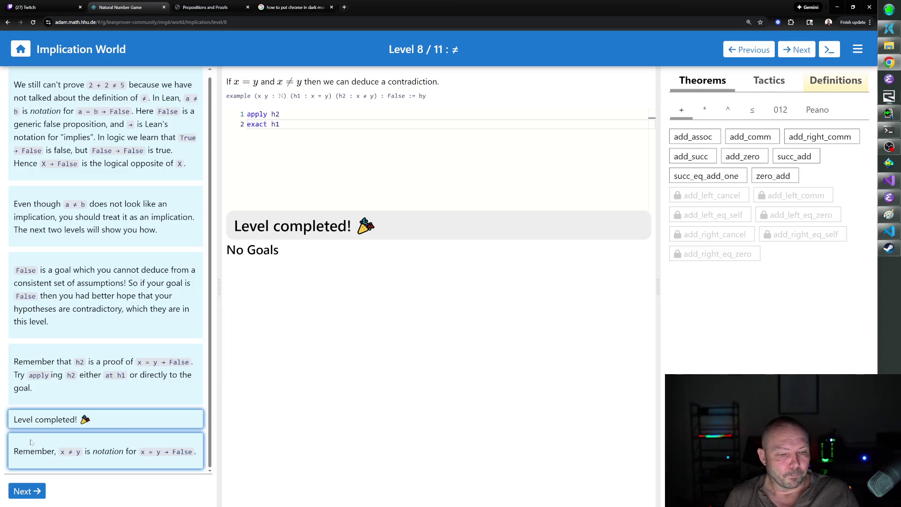
{"action": "left_click", "coordinate": [28, 490]}
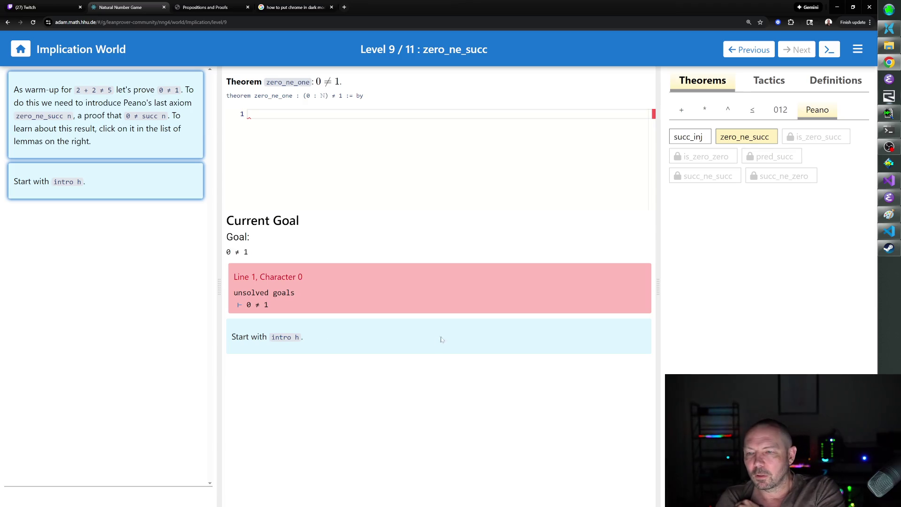
- Open the zero_ne_succ axiom's documentation from the Peano theorems tab
{"action": "left_click", "coordinate": [739, 141]}
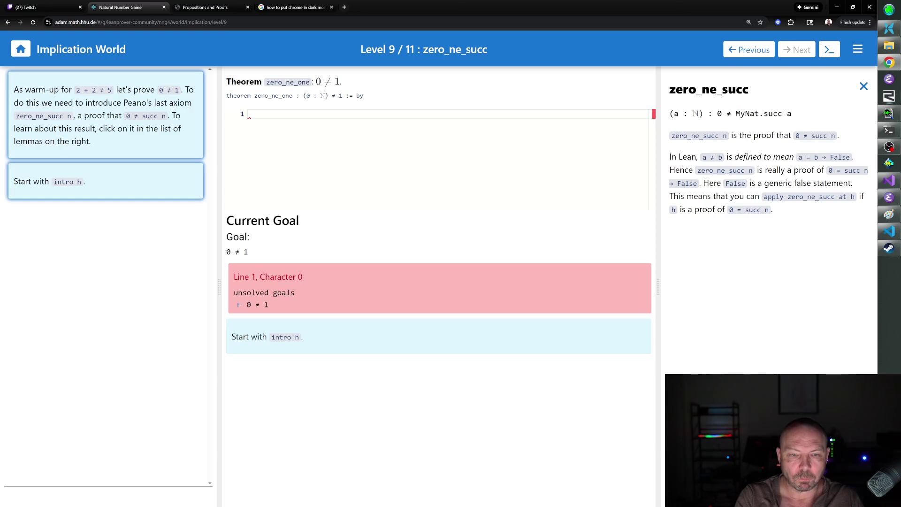
- Prove 0 ≠ 1 with 'rw [one_eq_succ_zero]' and 'apply zero_ne_succ', then go to level 10
{"action": "type", "text": "rw [one"}
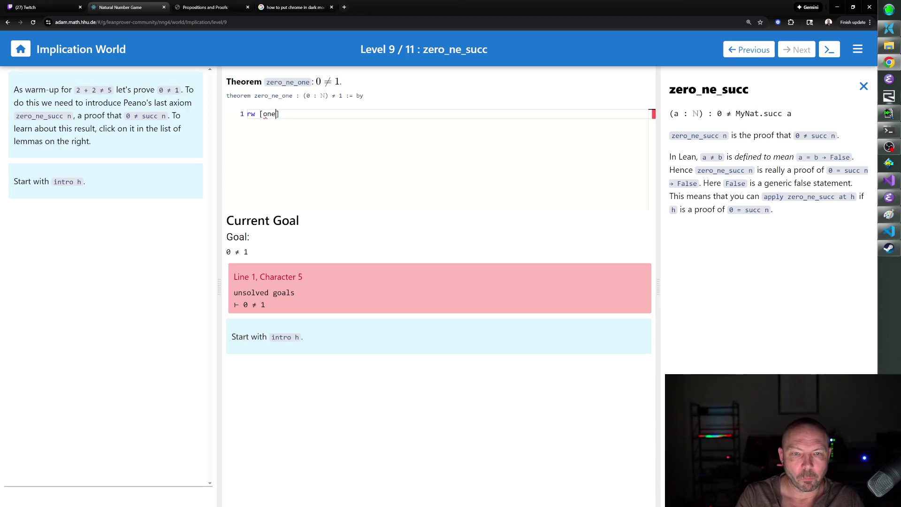
{"action": "type", "text": "_eq_succ_zero]"}
{"action": "key", "text": "Return"}
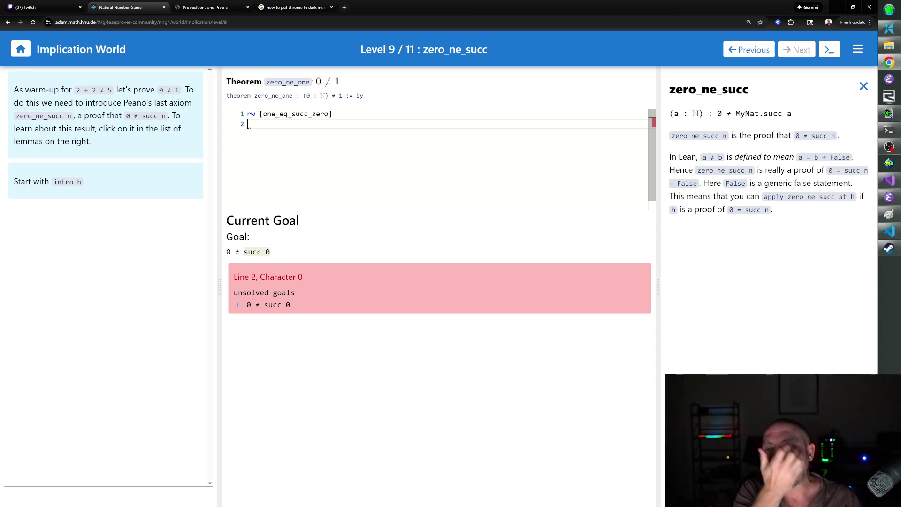
{"action": "type", "text": "apply zero"}
{"action": "type", "text": "_ne_succ"}
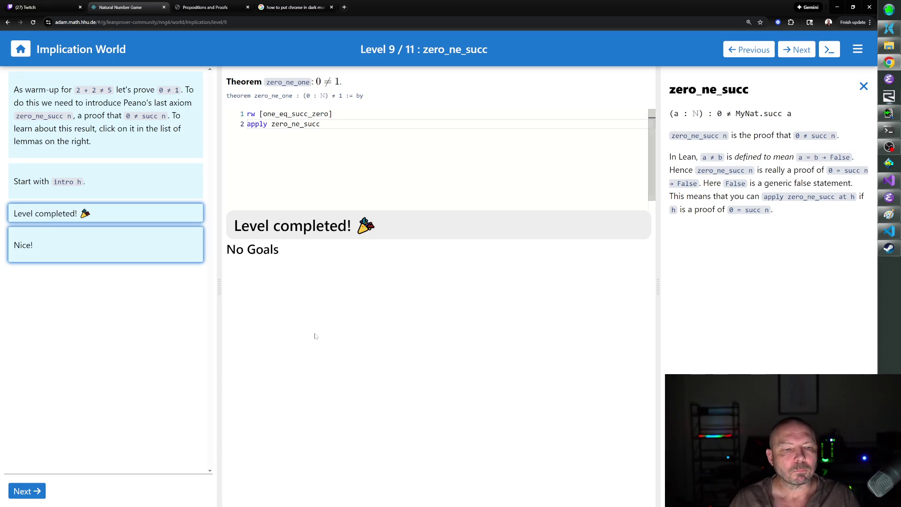
{"action": "left_click", "coordinate": [27, 490]}
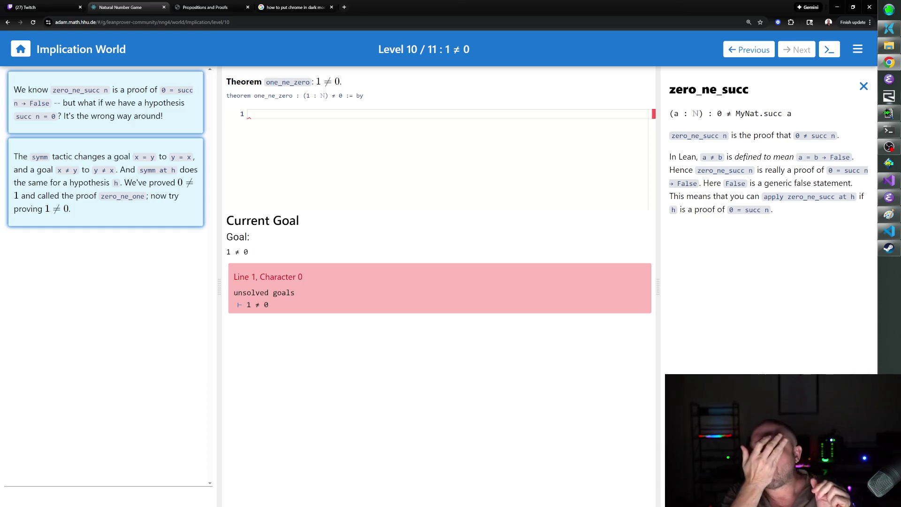
{"action": "left_click", "coordinate": [863, 86]}
- Read the symm tactic docs and begin the proof with 'symm', discarding a trial 'exact' line
{"action": "left_click", "coordinate": [778, 89]}
{"action": "left_click", "coordinate": [792, 170]}
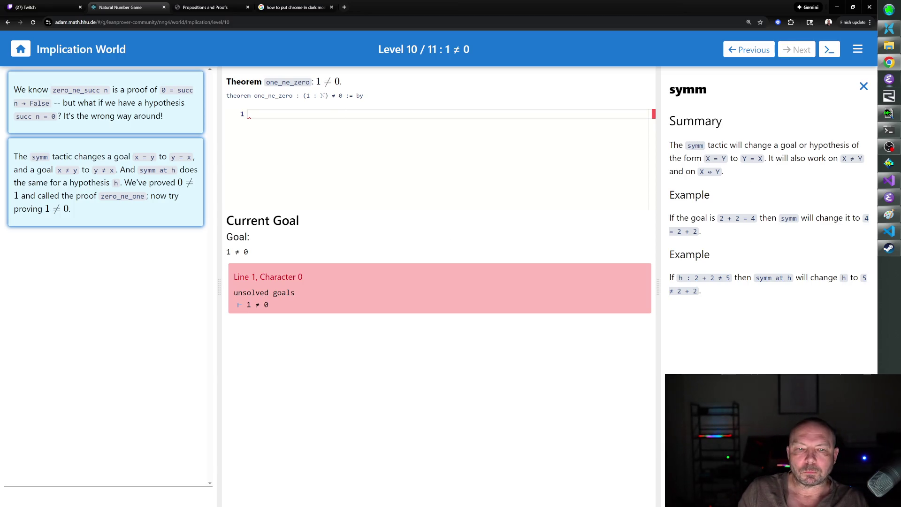
{"action": "type", "text": "symm"}
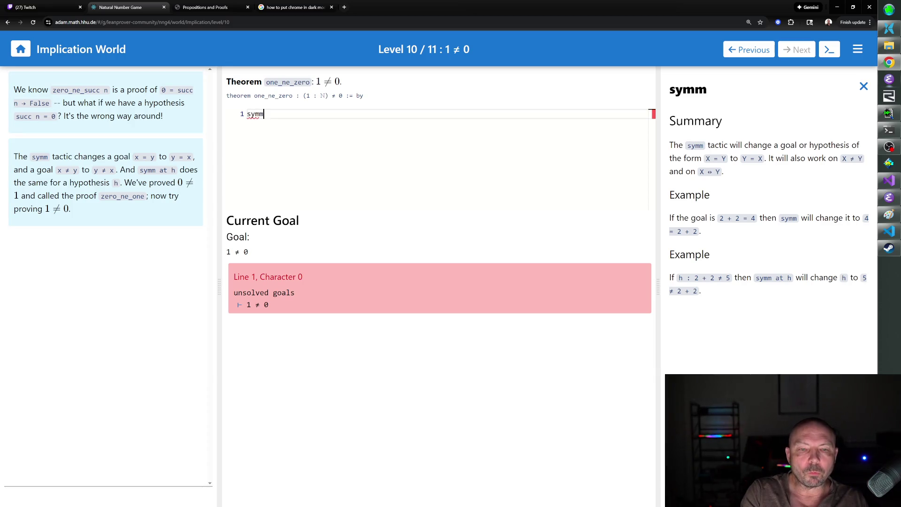
{"action": "key", "text": "Return"}
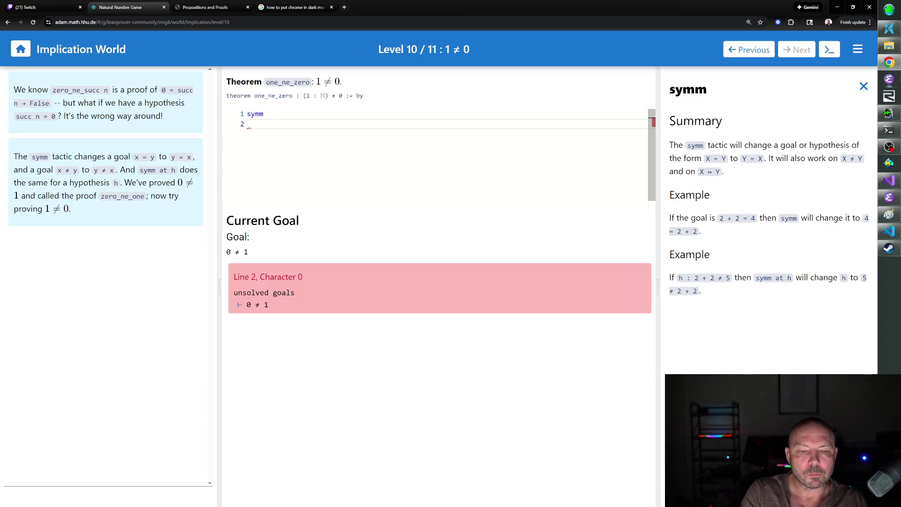
{"action": "type", "text": "exact"}
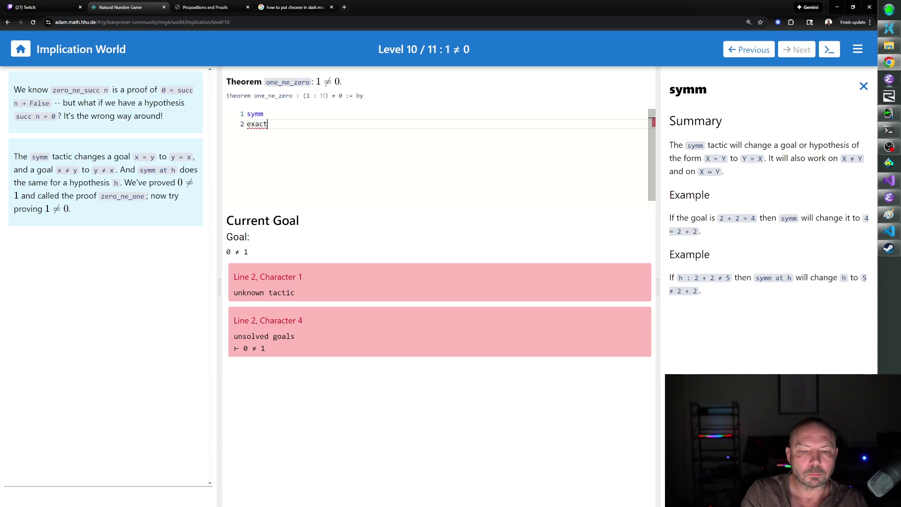
{"action": "key", "text": "Return"}
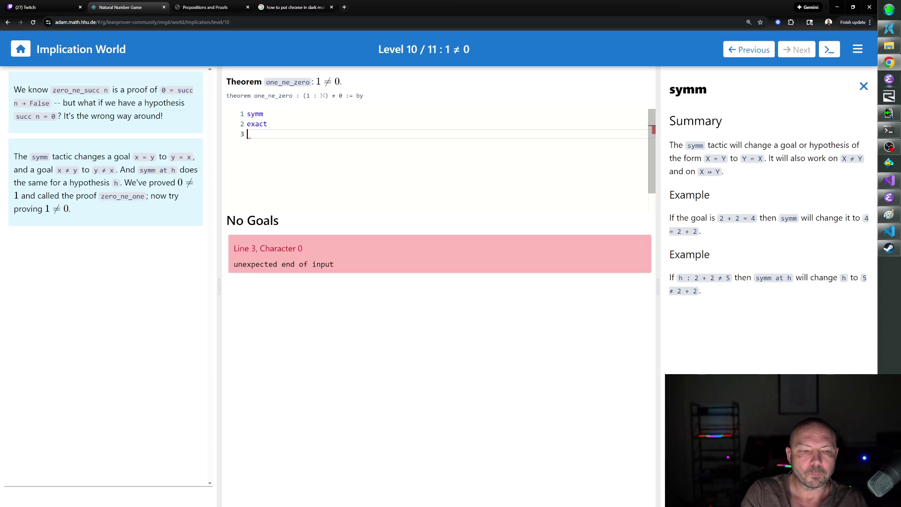
{"action": "key", "text": "BackSpace"}
{"action": "key", "text": "BackSpace"}
{"action": "key", "text": "BackSpace"}
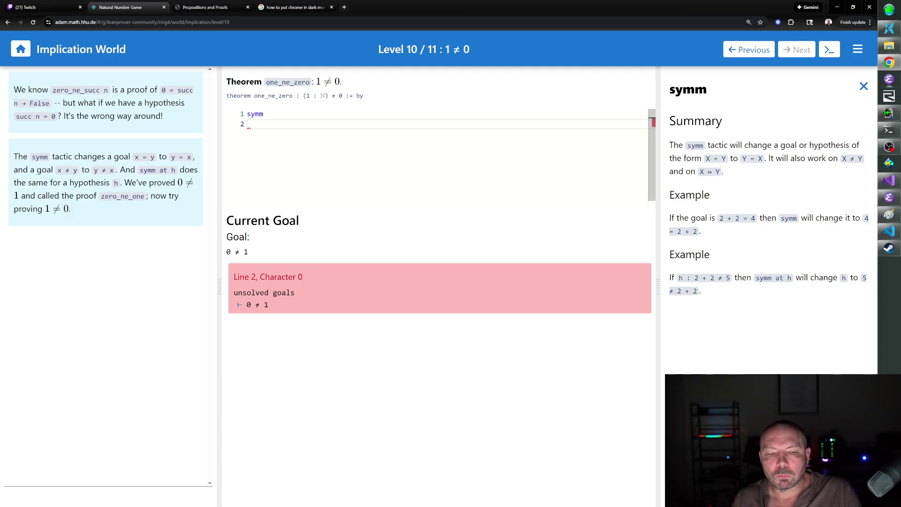
- Swap the symm documentation for the exact tactic's documentation, then close it
{"action": "left_click", "coordinate": [863, 87]}
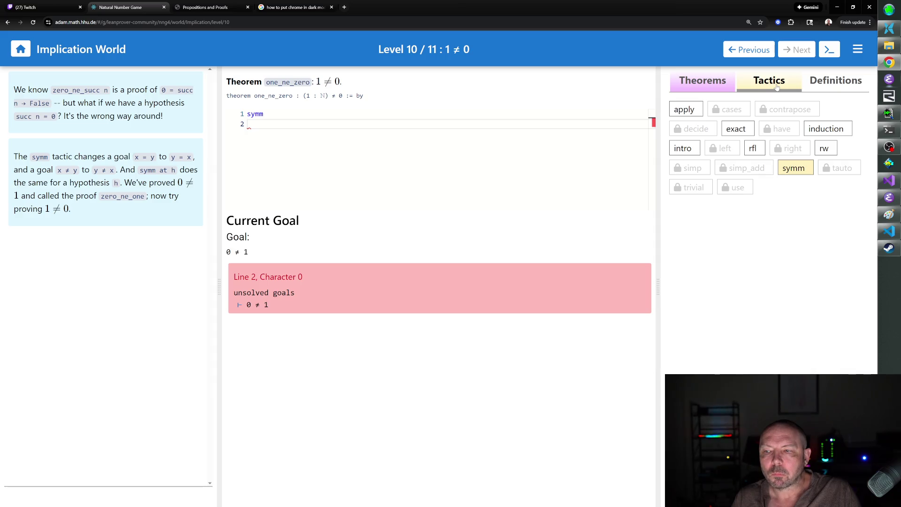
{"action": "mouse_move", "coordinate": [776, 87]}
{"action": "left_mouse_down"}
{"action": "mouse_move", "coordinate": [725, 112]}
{"action": "mouse_move", "coordinate": [744, 131]}
{"action": "left_mouse_up"}
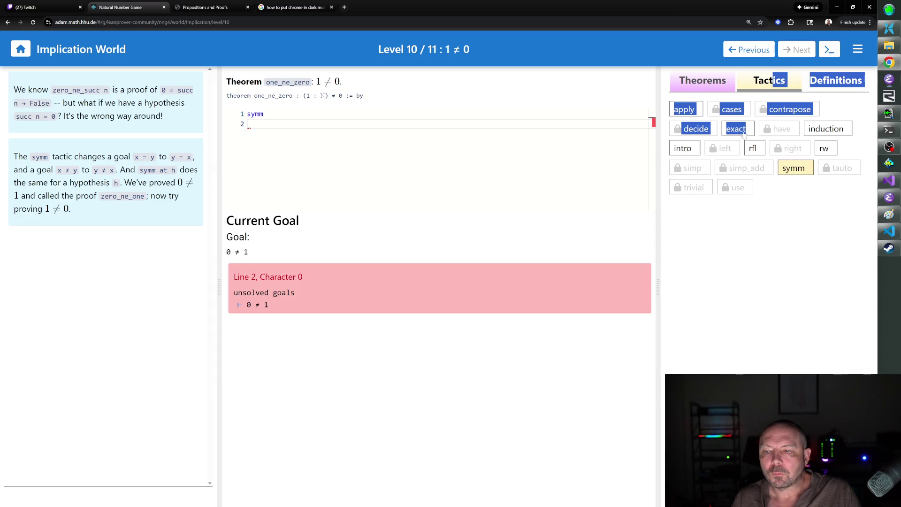
{"action": "left_click", "coordinate": [744, 130]}
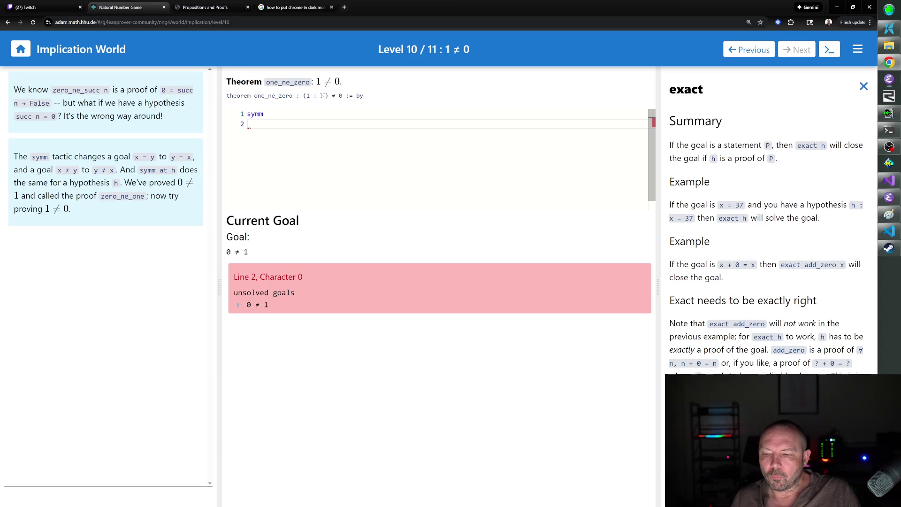
{"action": "left_click", "coordinate": [863, 86]}
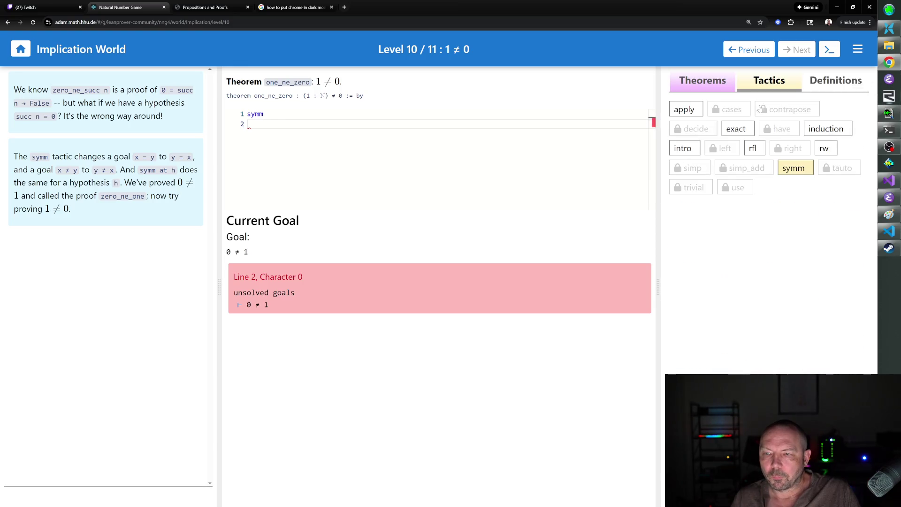
- Switch to the theorem lists and open the zero_ne_succ description
{"action": "left_click", "coordinate": [718, 89]}
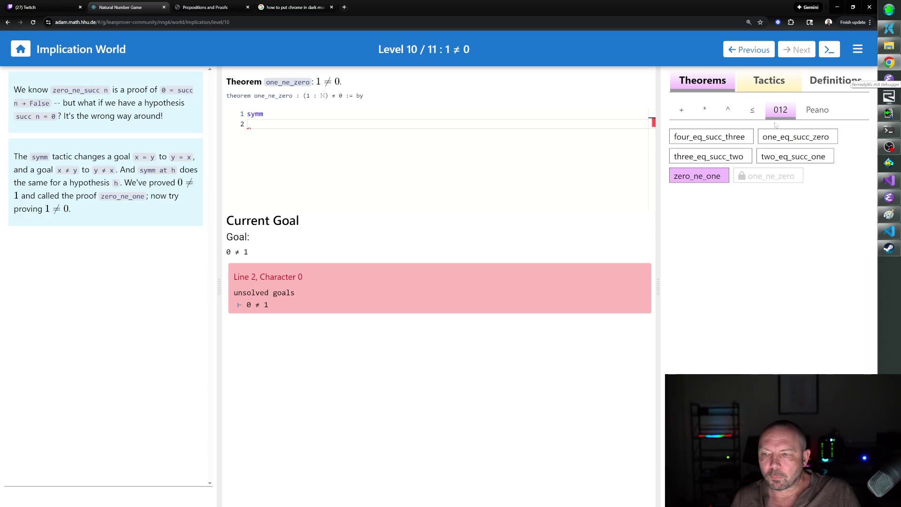
{"action": "left_click", "coordinate": [765, 140]}
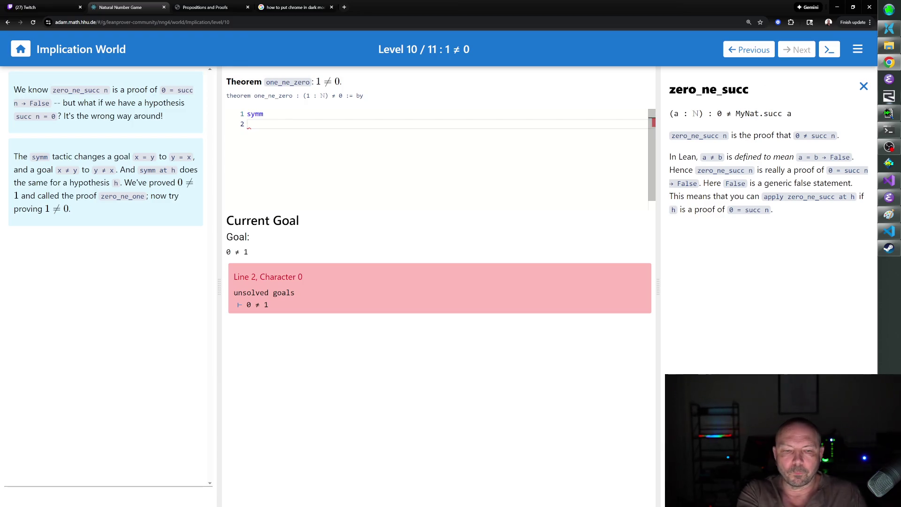
- Add 'rw [one_eq_succ_zero]' and 'apply zero_ne_succ' after symm, then advance to level 11
{"action": "type", "text": "appl"}
{"action": "key", "text": "BackSpace"}
{"action": "key", "text": "BackSpace"}
{"action": "key", "text": "BackSpace"}
{"action": "type", "text": "rw [one"}
{"action": "type", "text": "_eq_succ_zero"}
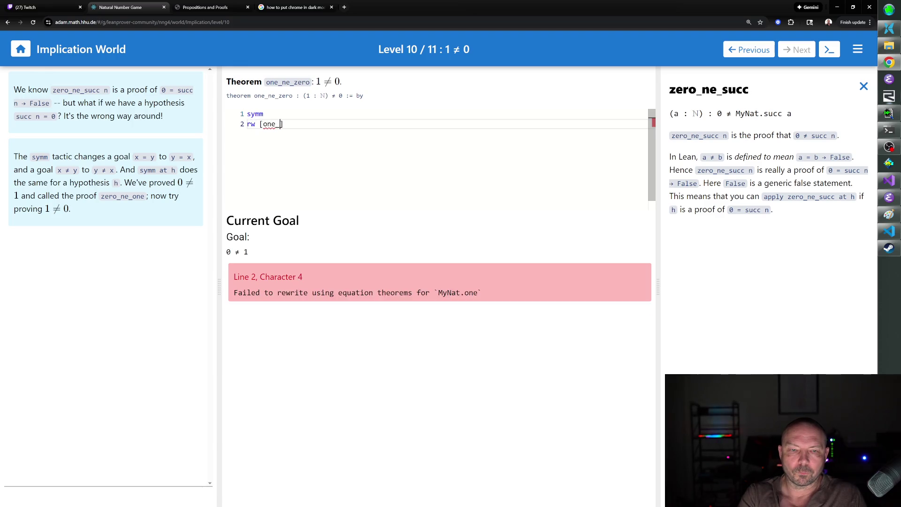
{"action": "key", "text": "Return"}
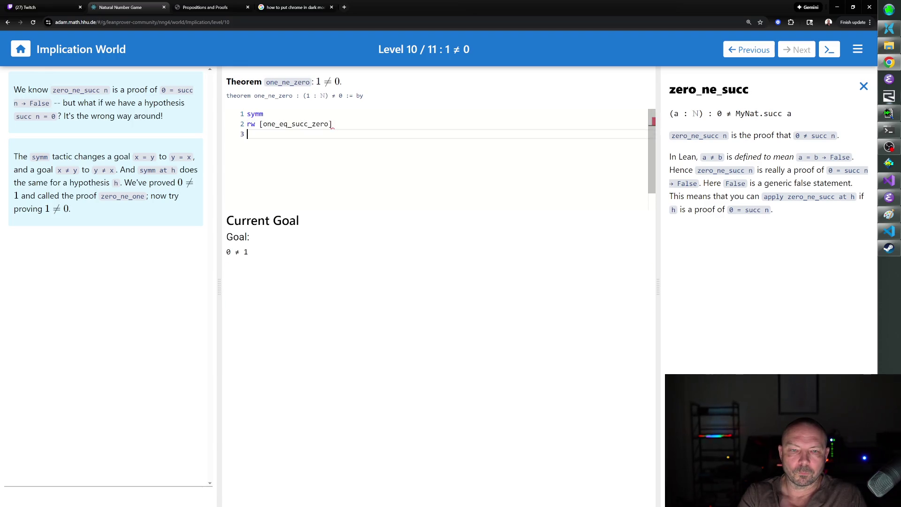
{"action": "type", "text": "apply zero_ne_succ"}
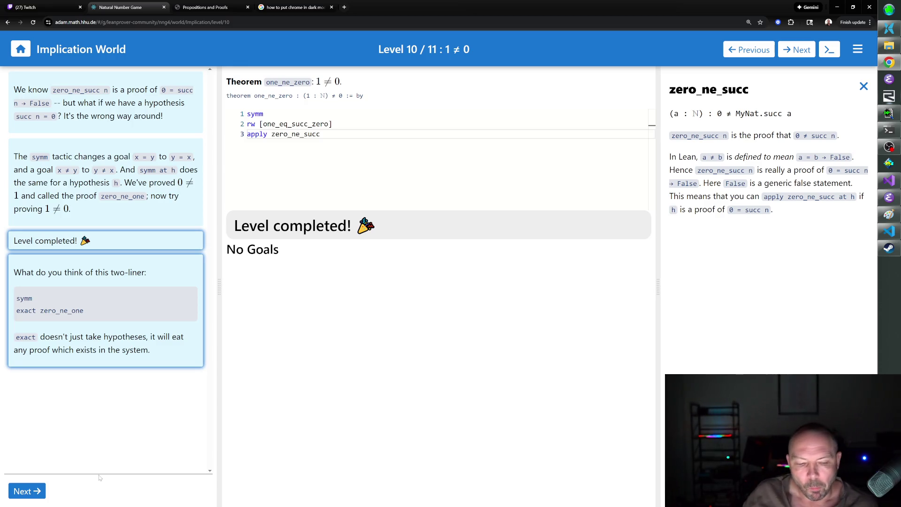
{"action": "left_click", "coordinate": [31, 493]}
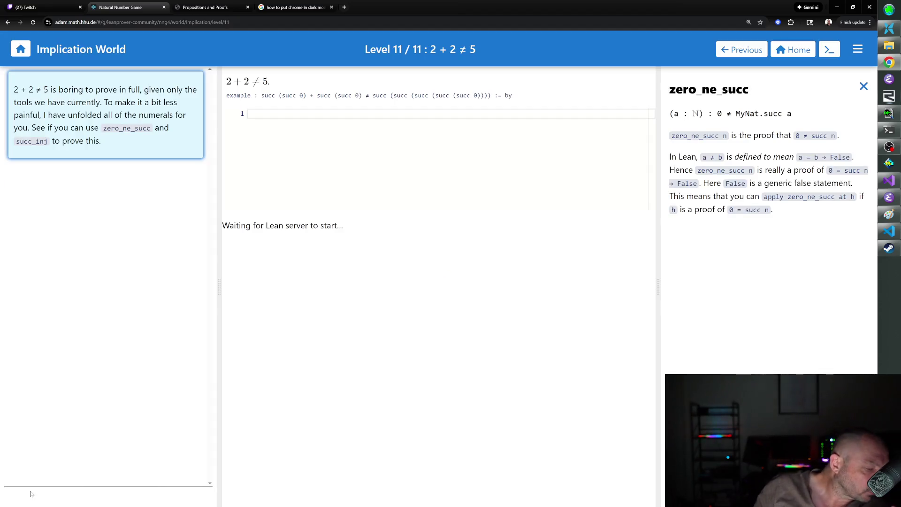
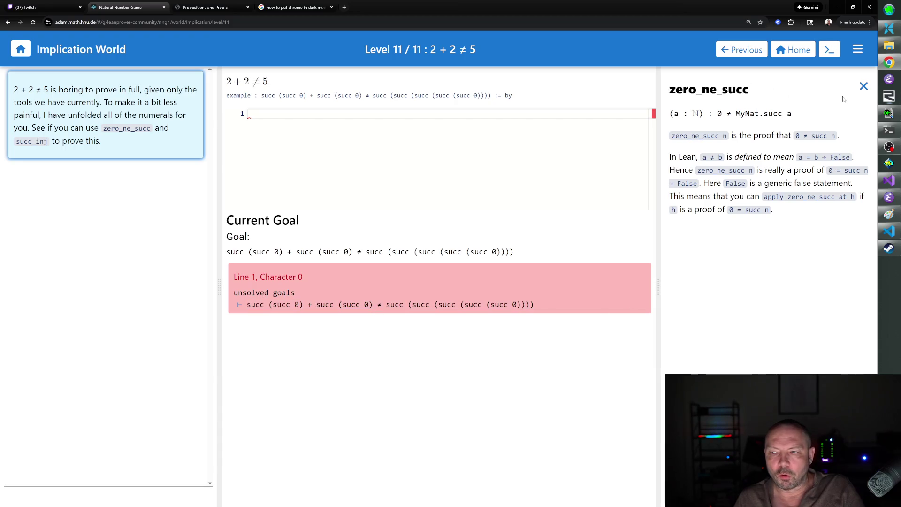
- Switch the reference panel to succ_inj, try rw [succ_inj], then delete that failed line
{"action": "left_click", "coordinate": [863, 87]}
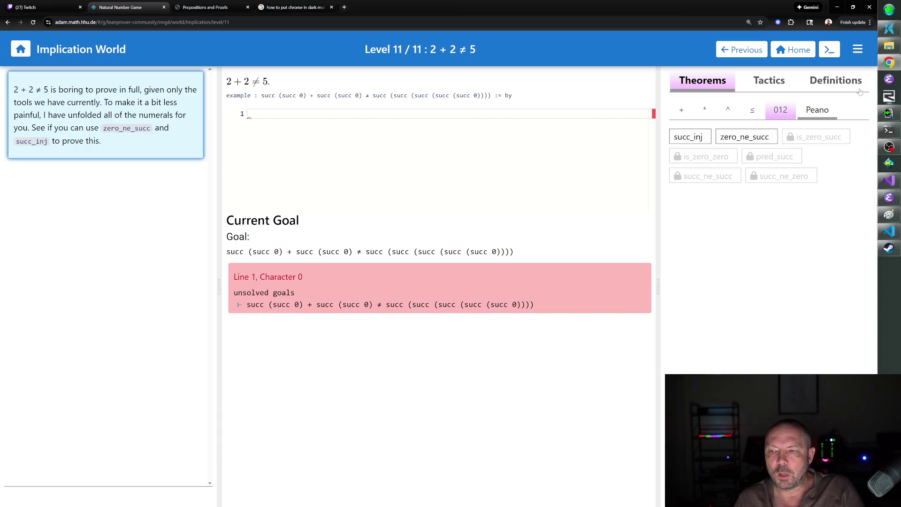
{"action": "left_click", "coordinate": [704, 139]}
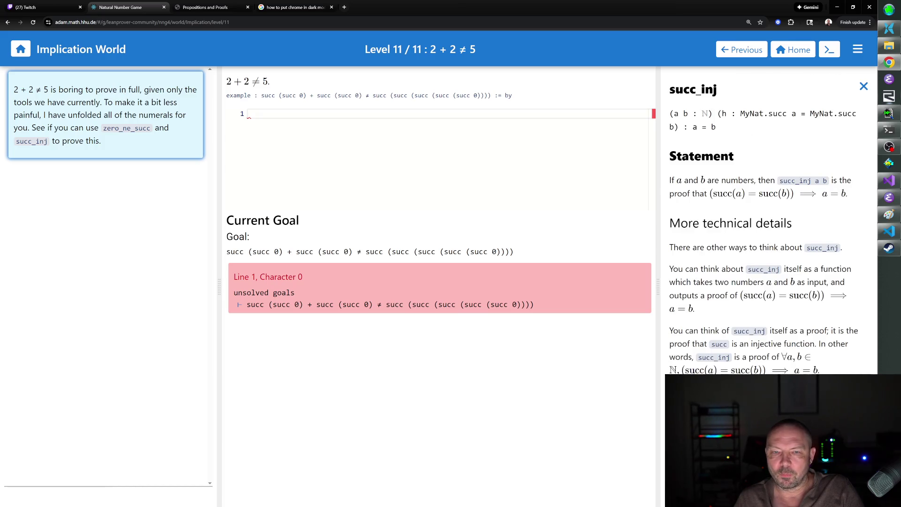
{"action": "type", "text": "rw [succ_inj]"}
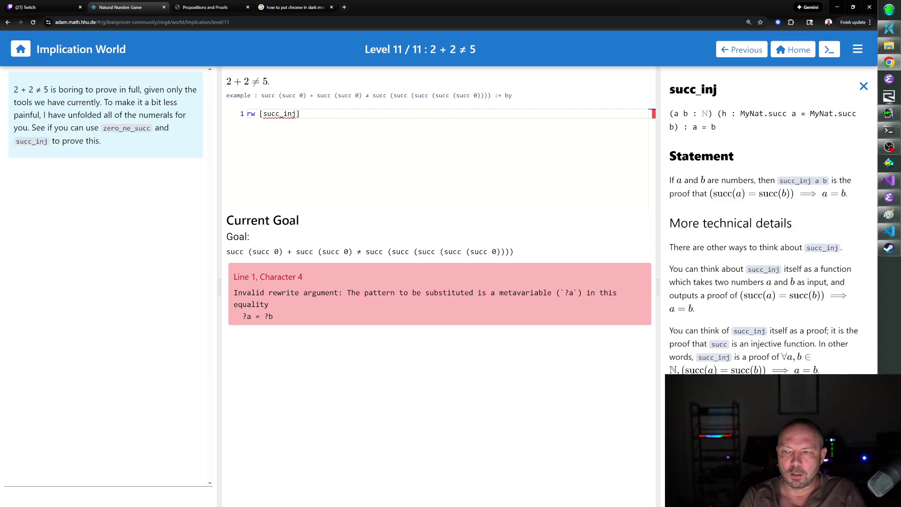
{"action": "key", "text": "ctrl+a"}
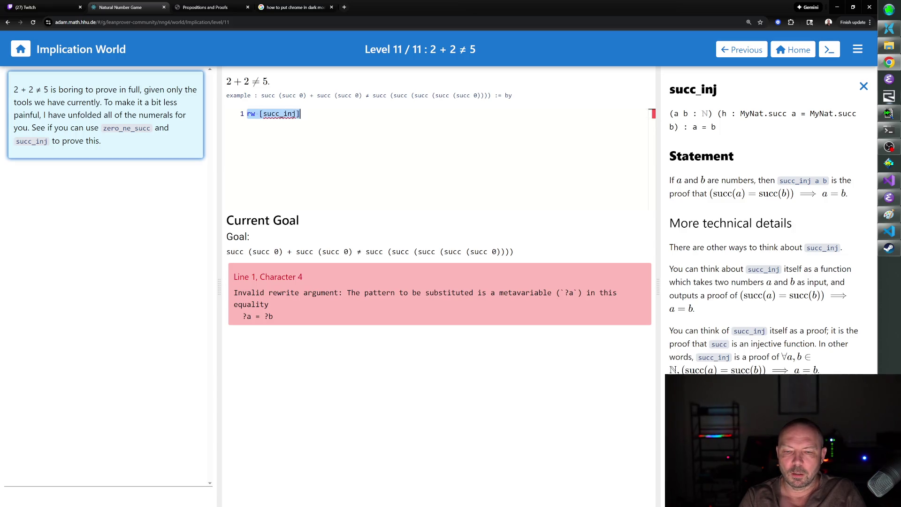
{"action": "key", "text": "BackSpace"}
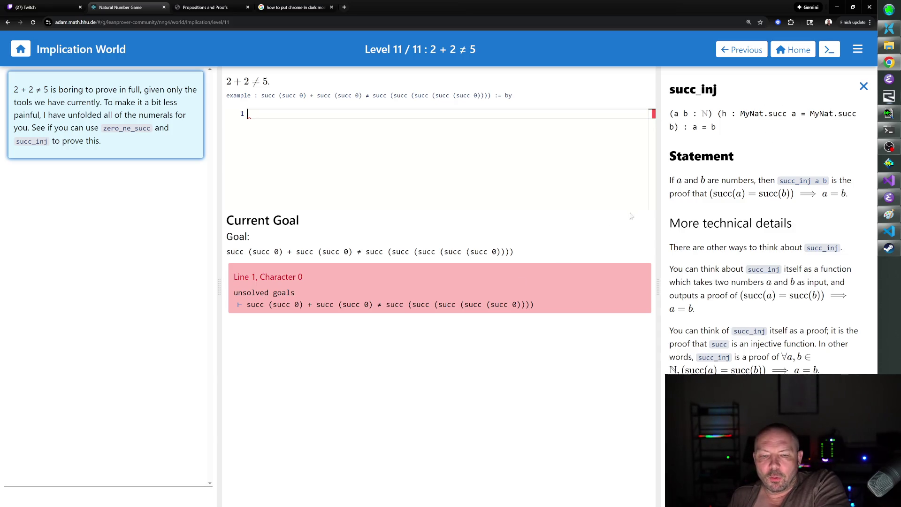
{"action": "left_click", "coordinate": [248, 114]}
- Open the add_succ documentation from the addition theorems and type rewrite_nth on line 1
{"action": "left_click", "coordinate": [248, 114]}
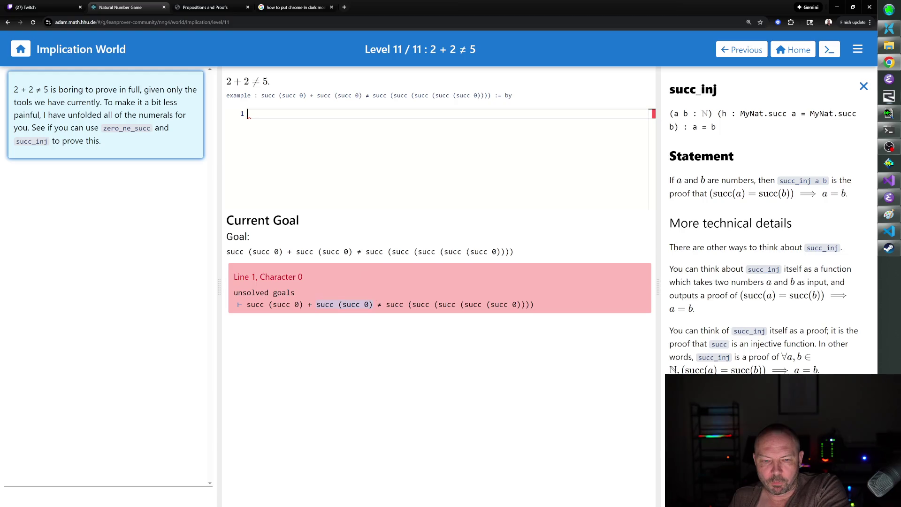
{"action": "left_click", "coordinate": [863, 86]}
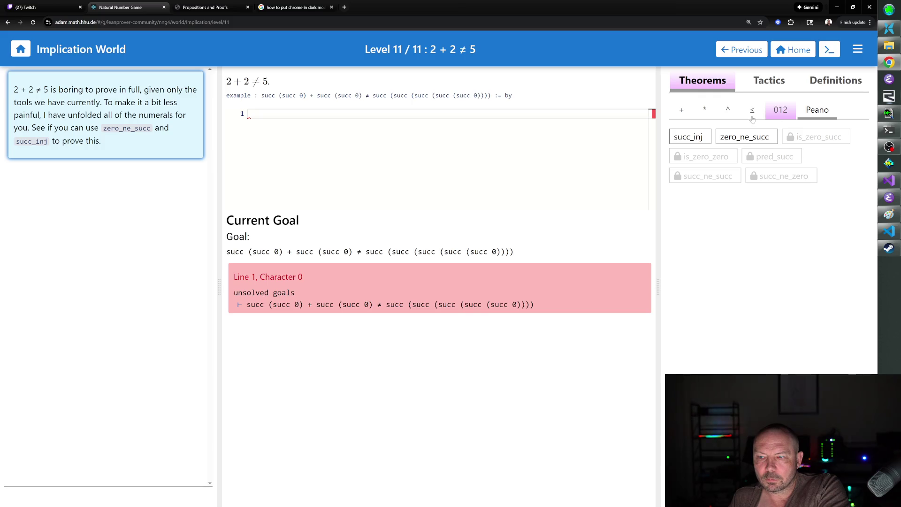
{"action": "left_click", "coordinate": [687, 111]}
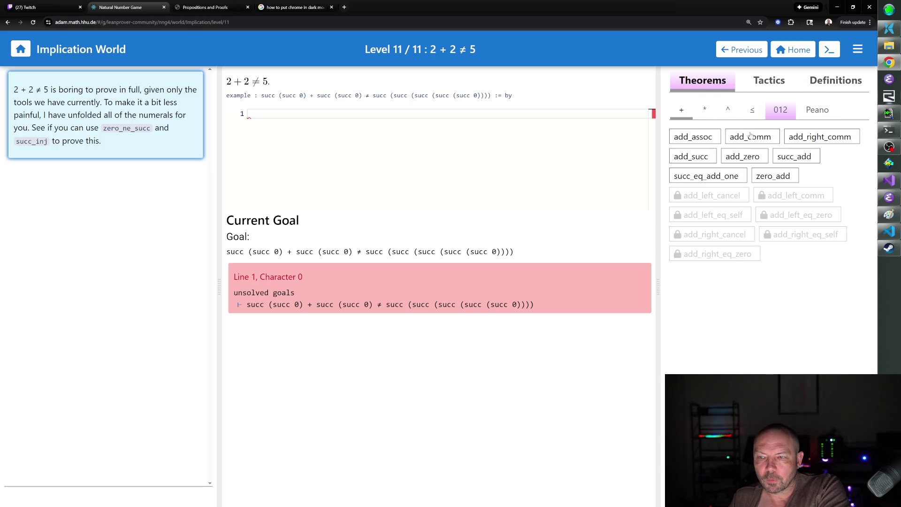
{"action": "left_click", "coordinate": [716, 157]}
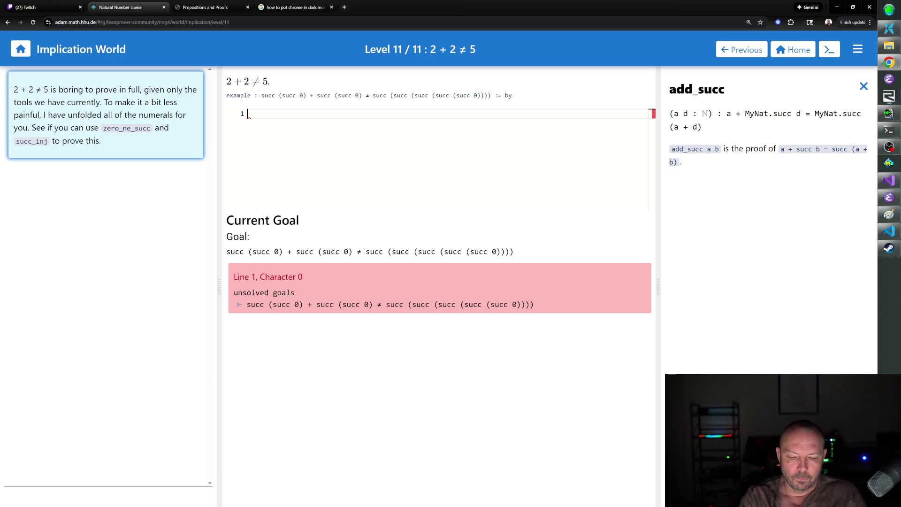
{"action": "type", "text": "rewrite_nth"}
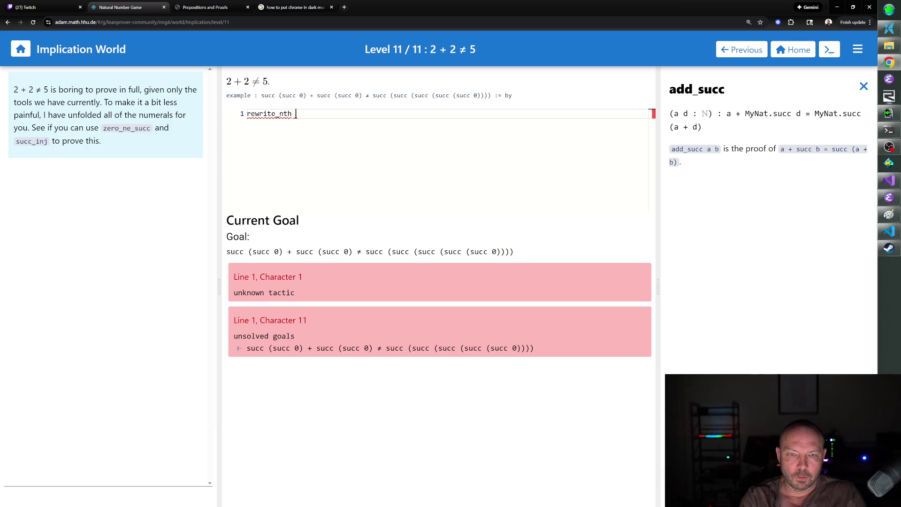
- Replace the tactic with nth_rewrite 1 [add_succ], giving the goal succ (succ (succ 0) + succ 0)
{"action": "key", "text": "ctrl+BackSpace"}
{"action": "type", "text": "nth_rewrite"}
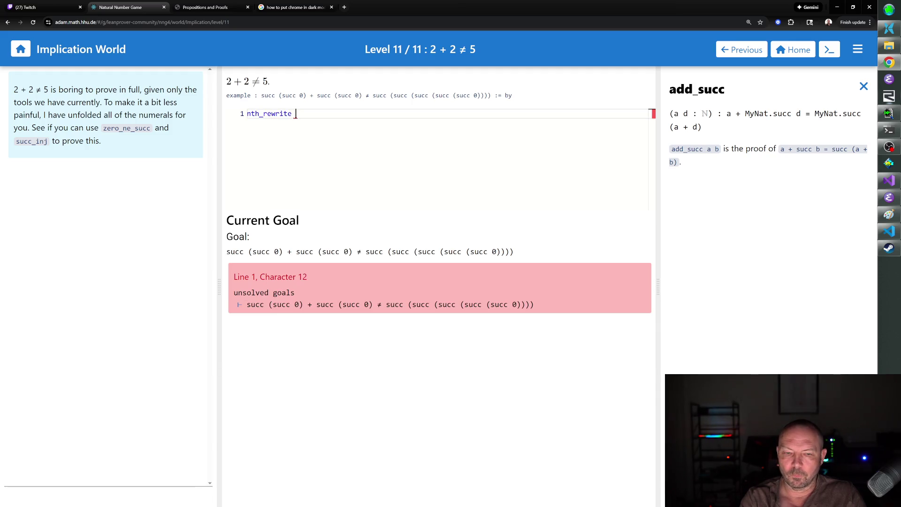
{"action": "type", "text": " 1 [add_succ"}
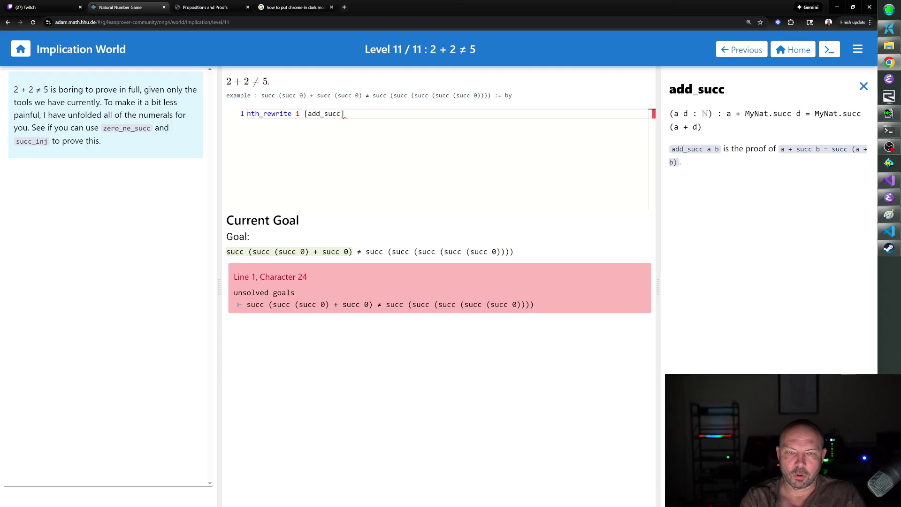
{"action": "key", "text": "Return"}
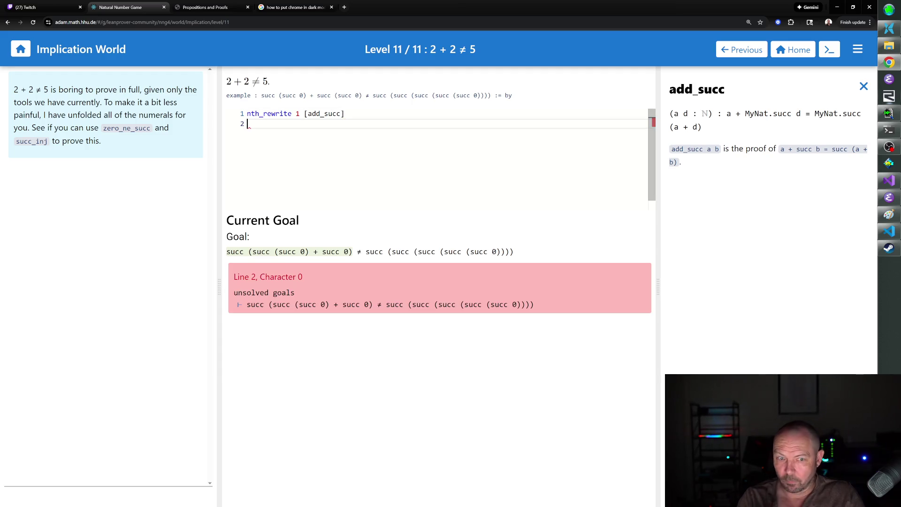
- With succ_inj's documentation open, add apply succ_inj as line 2, which fails to unify
{"action": "left_click", "coordinate": [863, 86]}
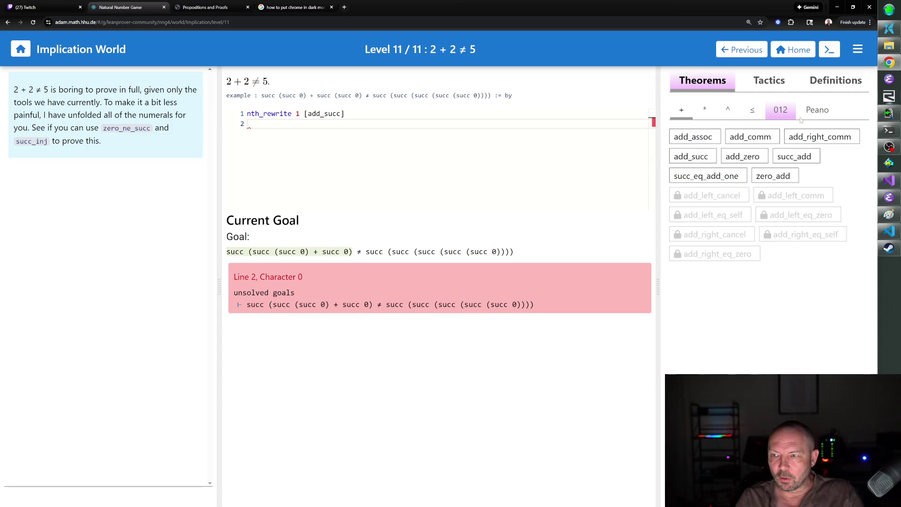
{"action": "left_click", "coordinate": [800, 115]}
{"action": "left_click", "coordinate": [689, 138]}
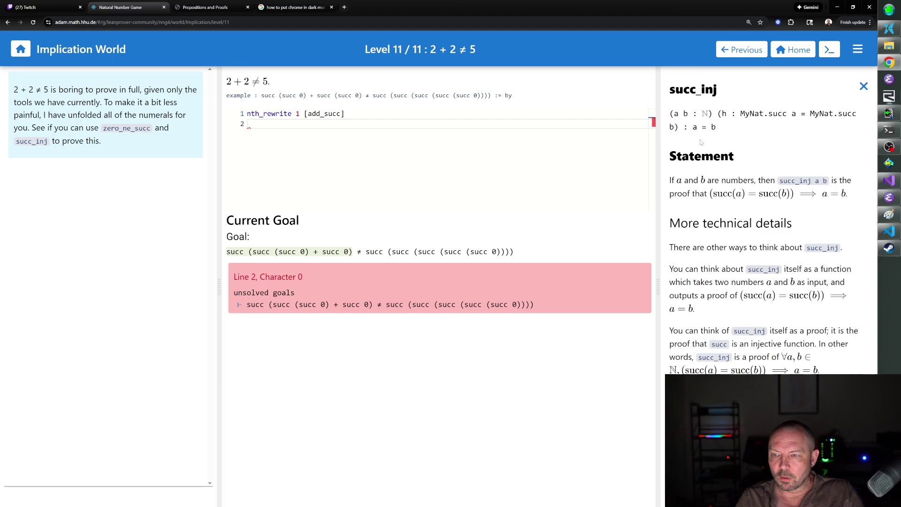
{"action": "type", "text": "ap"}
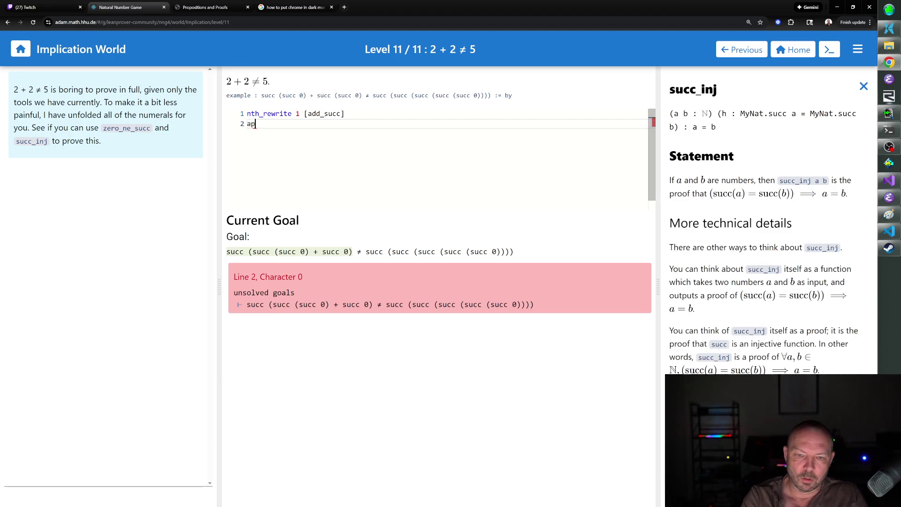
{"action": "type", "text": "ply [succ_inj"}
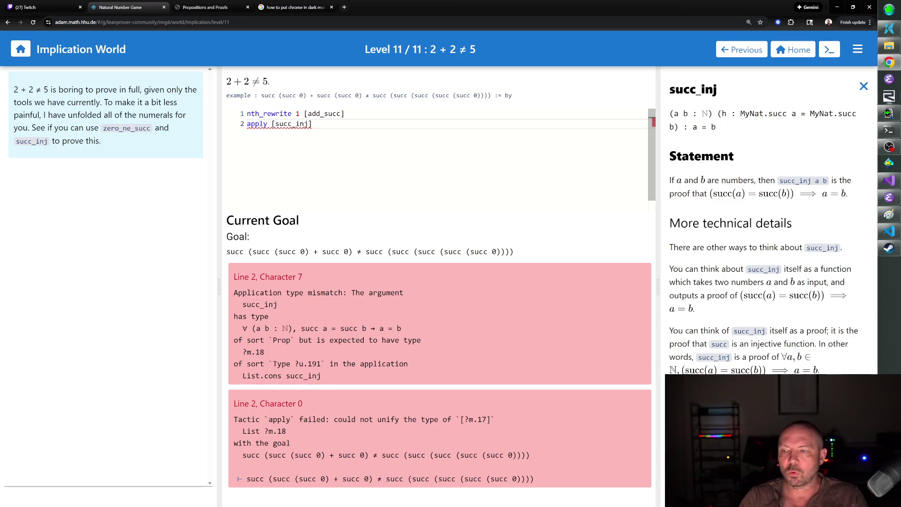
{"action": "key", "text": "BackSpace"}
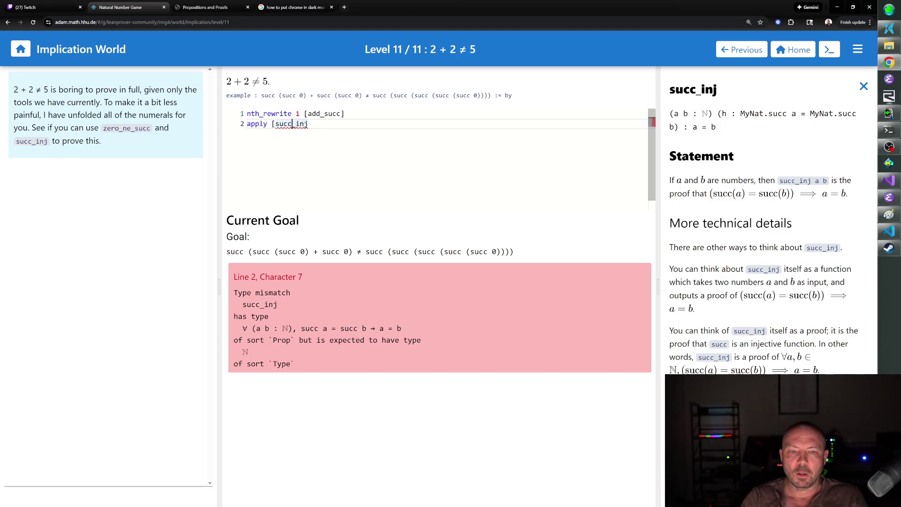
{"action": "key", "text": "BackSpace"}
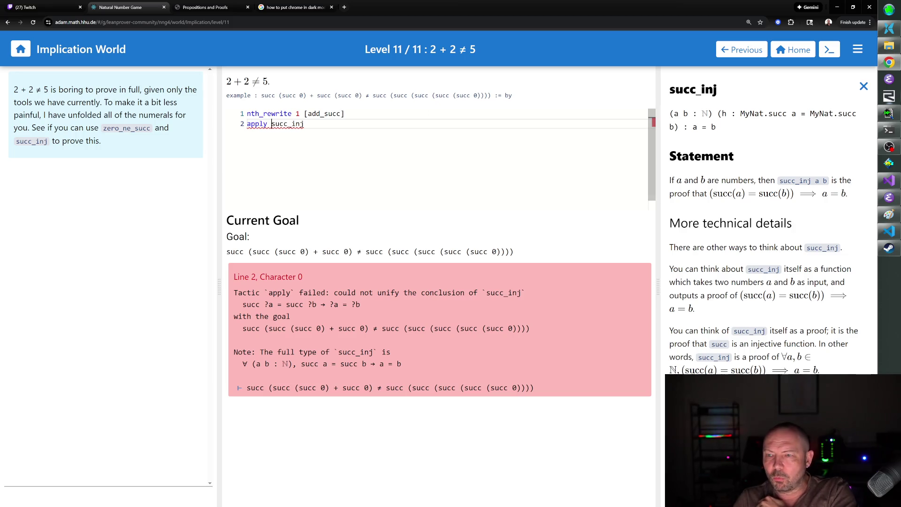
{"action": "left_click", "coordinate": [864, 86]}
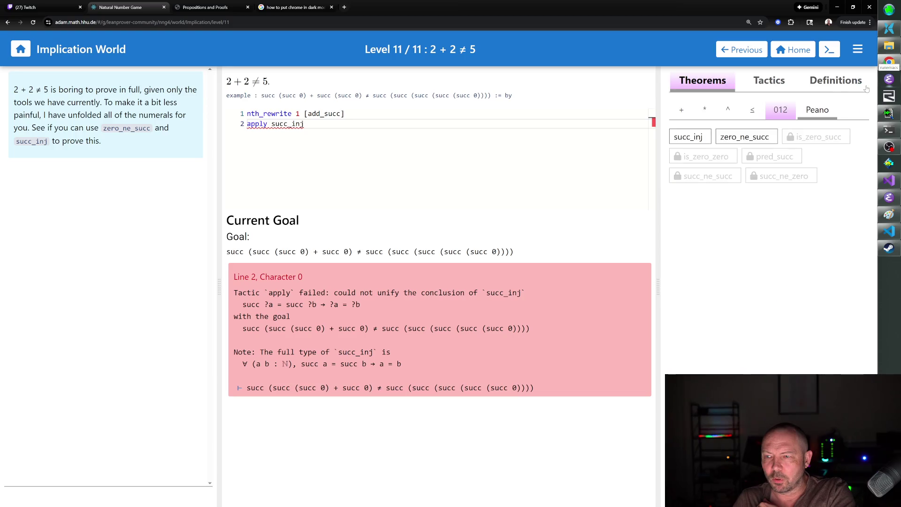
{"action": "left_click", "coordinate": [751, 137]}
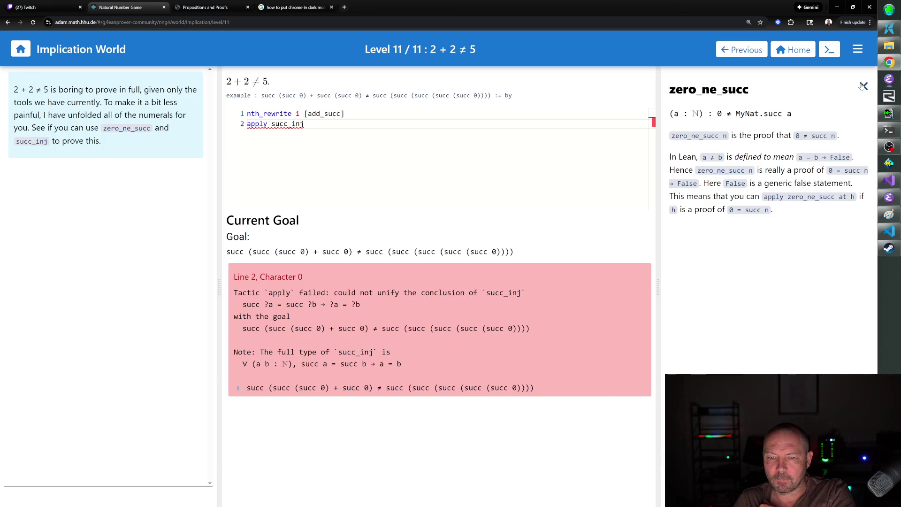
{"action": "left_click", "coordinate": [862, 87]}
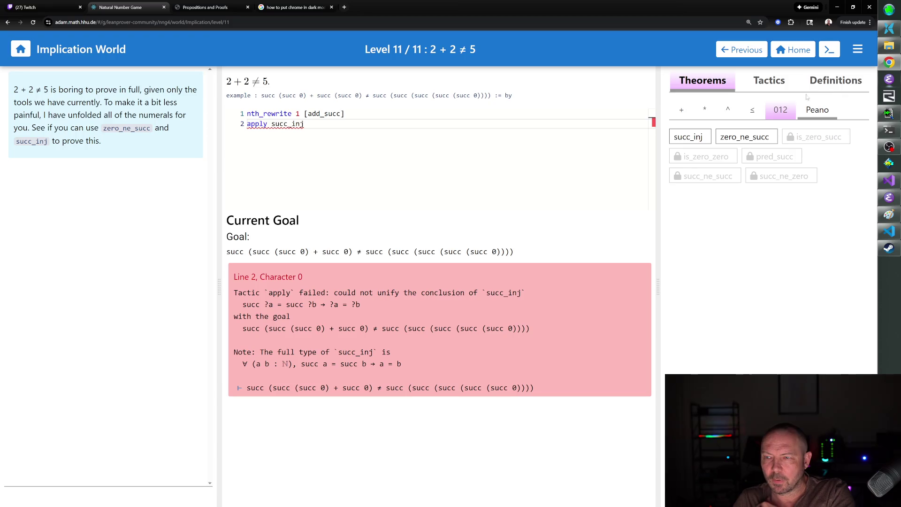
{"action": "left_click", "coordinate": [680, 111]}
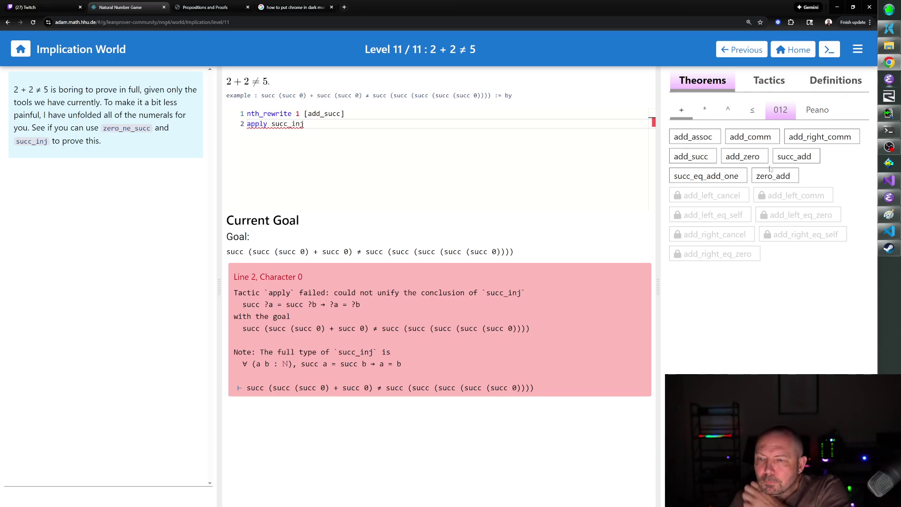
{"action": "left_click", "coordinate": [797, 158]}
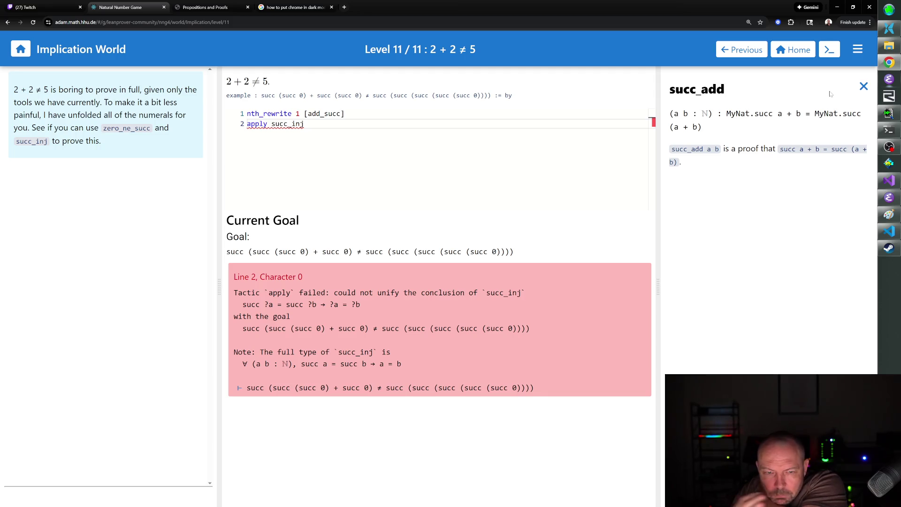
{"action": "left_click", "coordinate": [863, 86]}
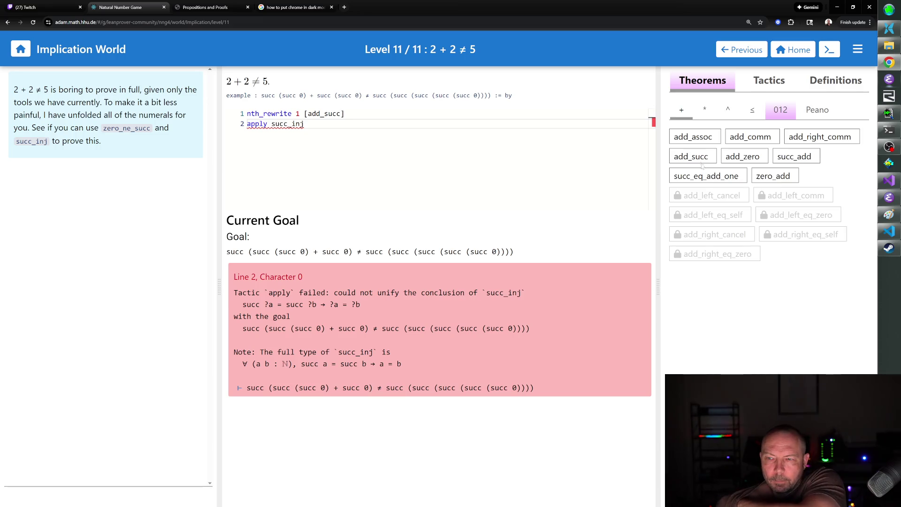
{"action": "mouse_move", "coordinate": [699, 162]}
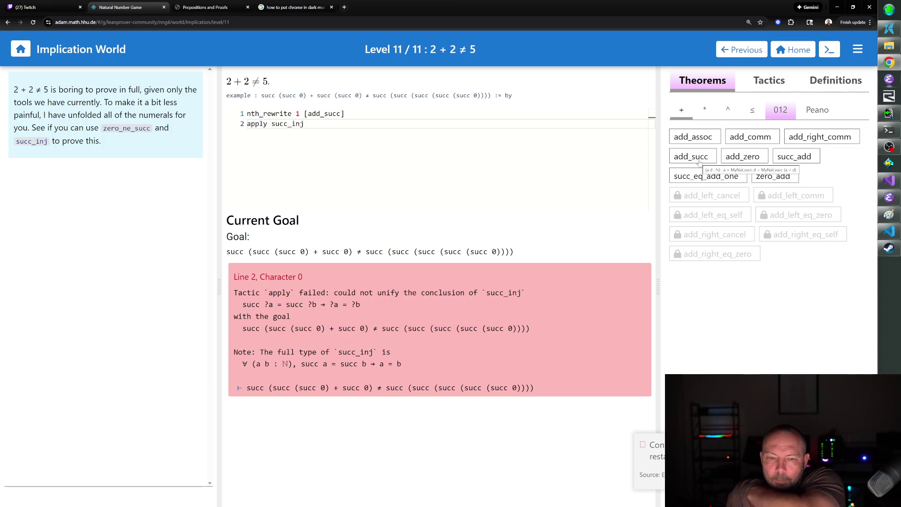
{"action": "left_click", "coordinate": [817, 110]}
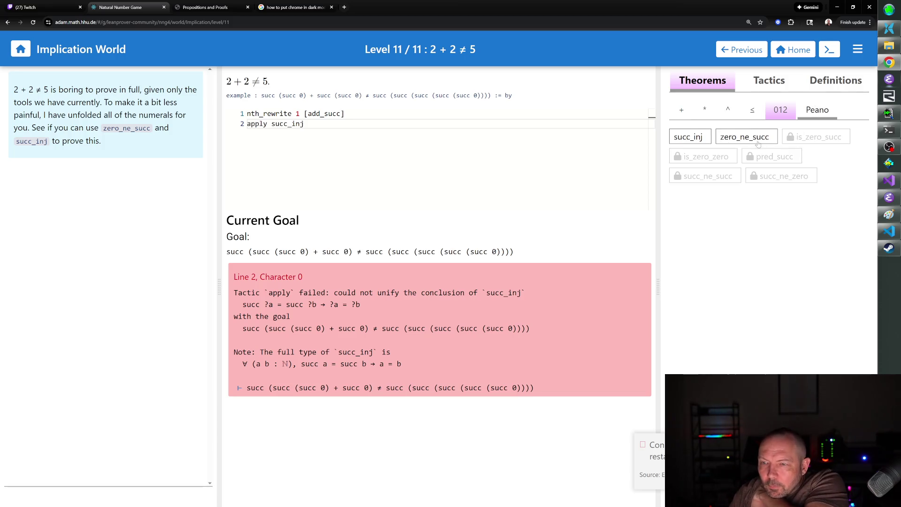
{"action": "left_click", "coordinate": [707, 138]}
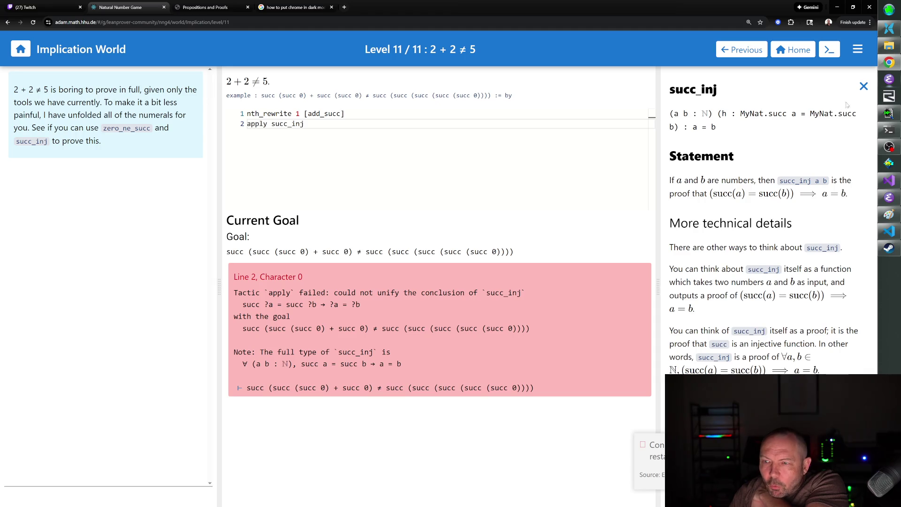
{"action": "left_click", "coordinate": [864, 86]}
{"action": "left_click", "coordinate": [763, 134]}
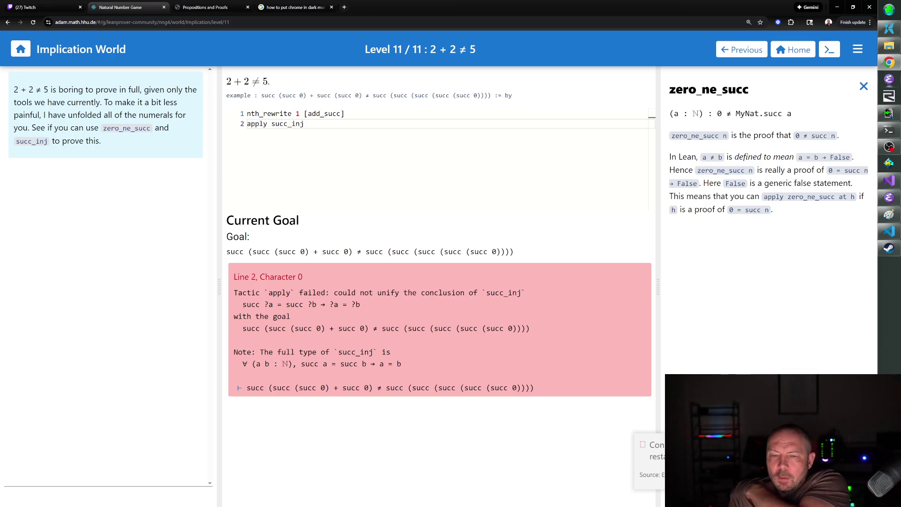
{"action": "left_click", "coordinate": [859, 89]}
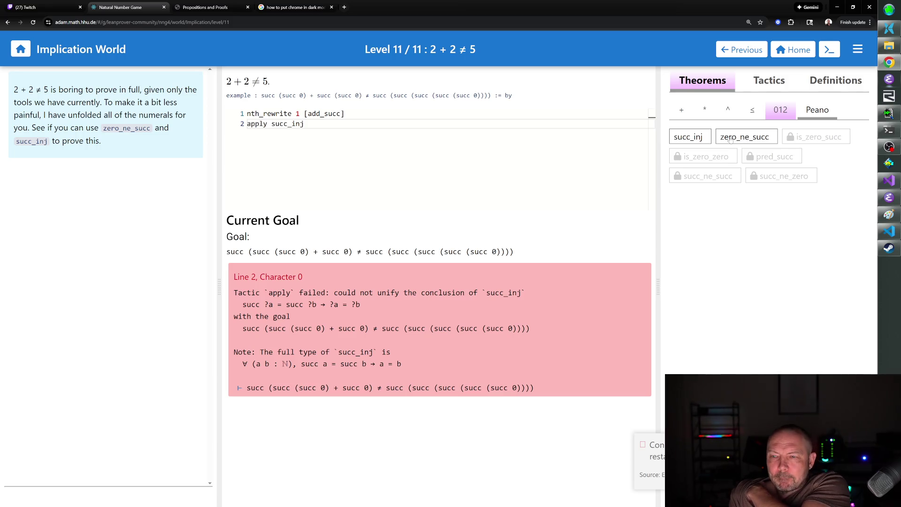
{"action": "left_click", "coordinate": [748, 137]}
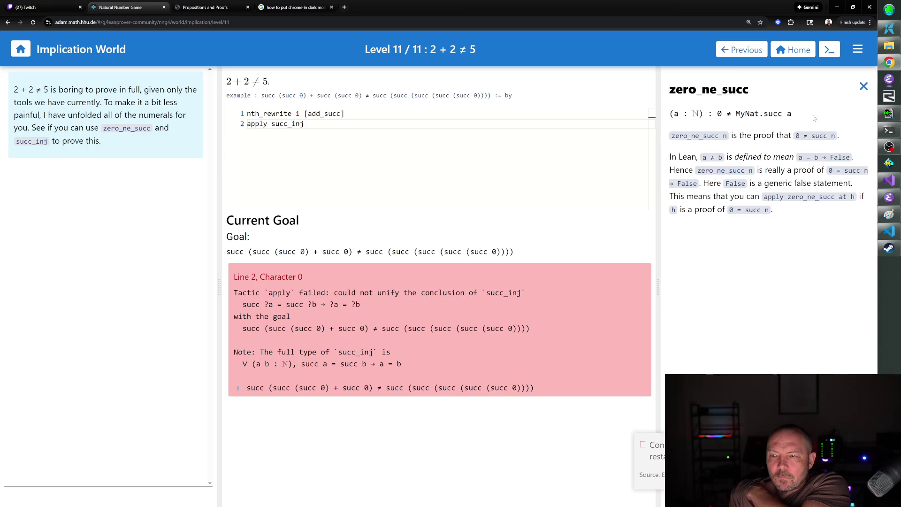
{"action": "left_click", "coordinate": [863, 87]}
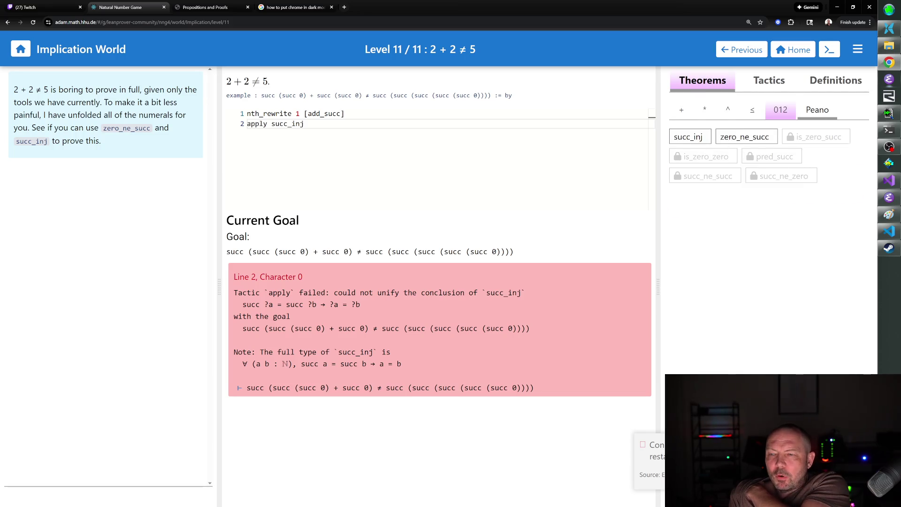
{"action": "left_click", "coordinate": [719, 137]}
{"action": "left_click", "coordinate": [863, 87]}
{"action": "left_click", "coordinate": [693, 137]}
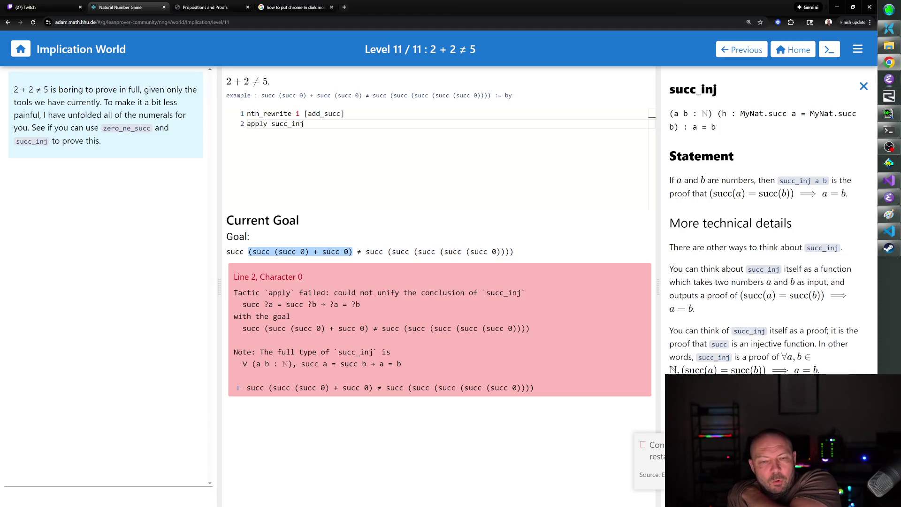
{"action": "mouse_move", "coordinate": [300, 251]}
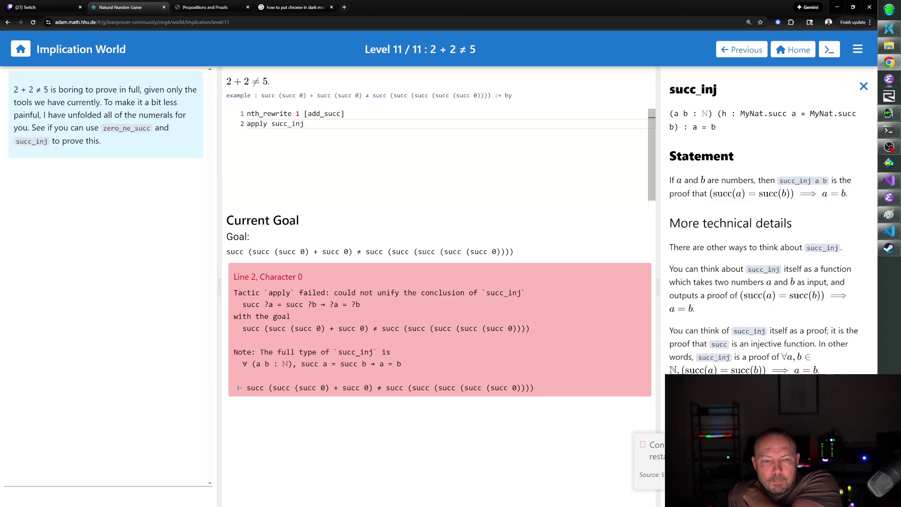
- Delete the failing apply succ_inj line and reload, keeping only nth_rewrite 1 [add_succ]
{"action": "key", "text": "shift+Home"}
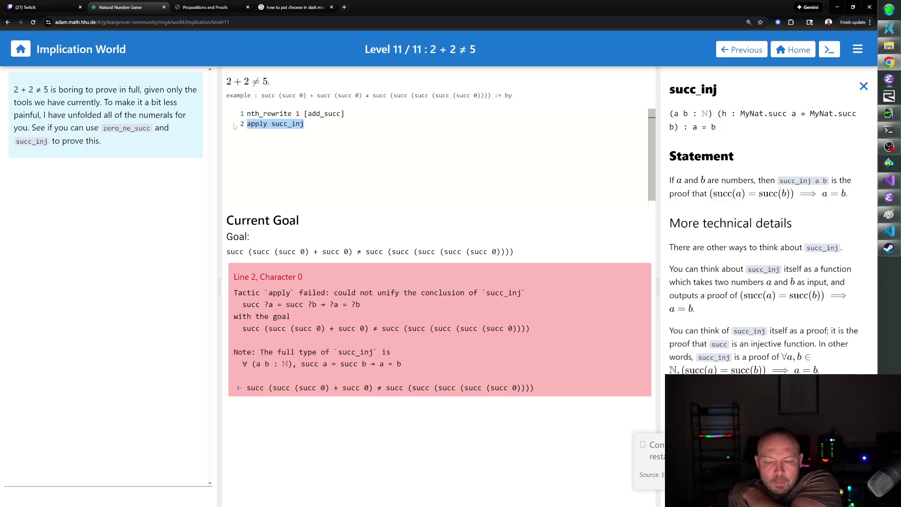
{"action": "key", "text": "BackSpace"}
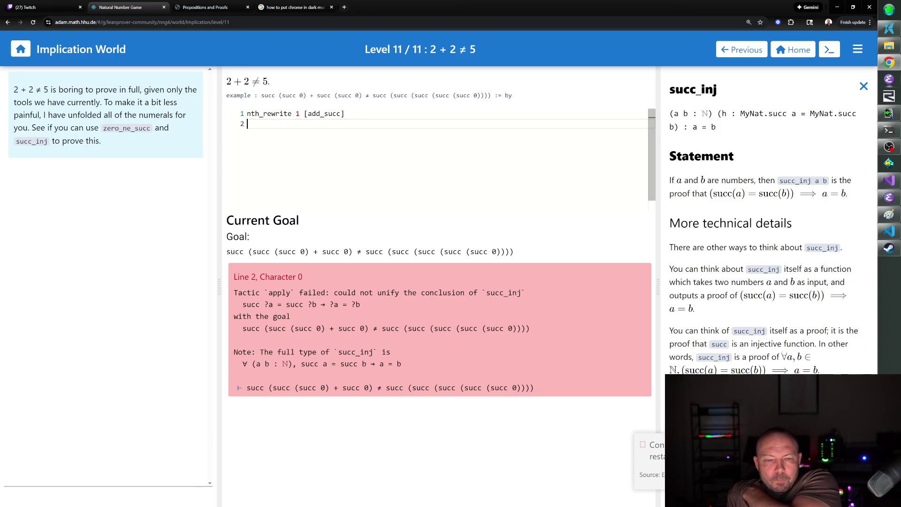
{"action": "left_click", "coordinate": [344, 114]}
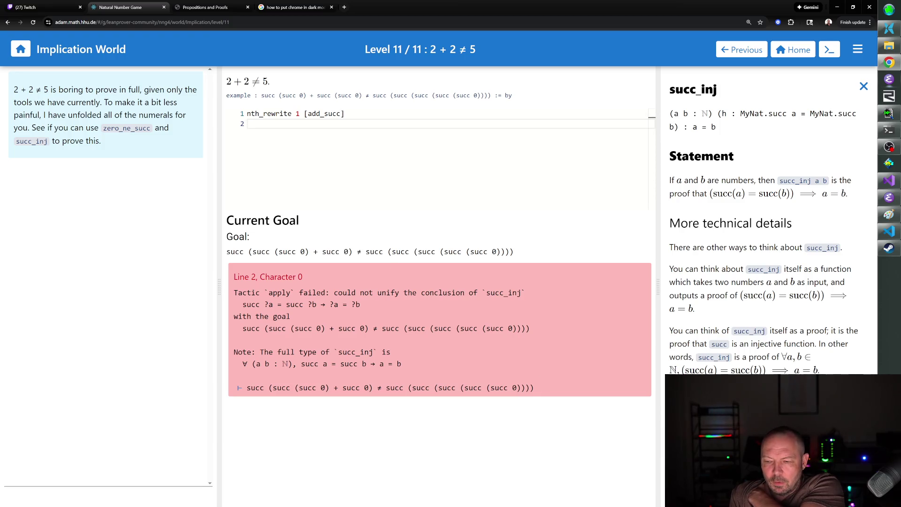
{"action": "left_click", "coordinate": [32, 22]}
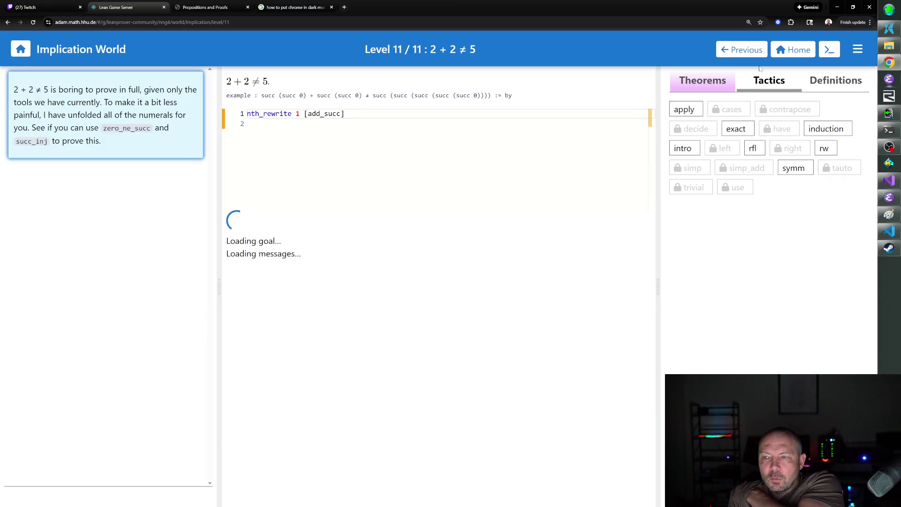
- Show the addition theorems, then delete the nth_rewrite 1 [add_succ] line to see the original goal
{"action": "left_click", "coordinate": [683, 111]}
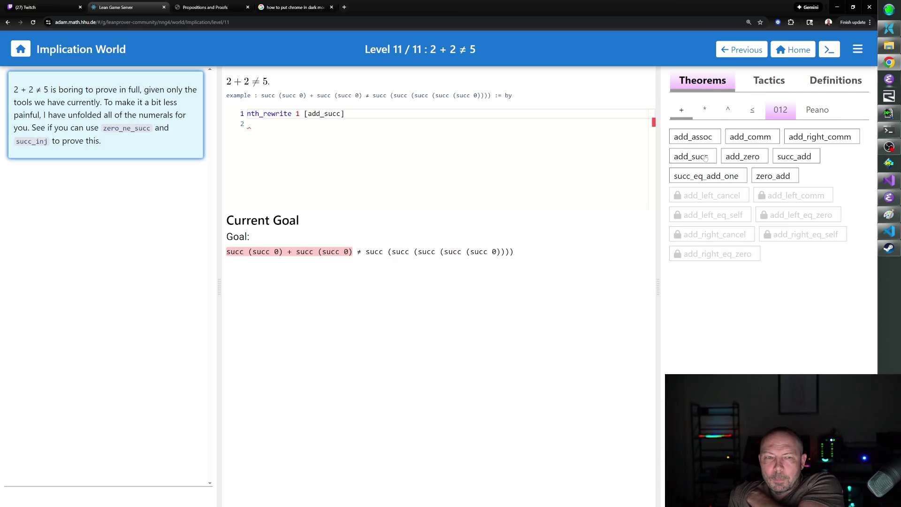
{"action": "mouse_move", "coordinate": [702, 159]}
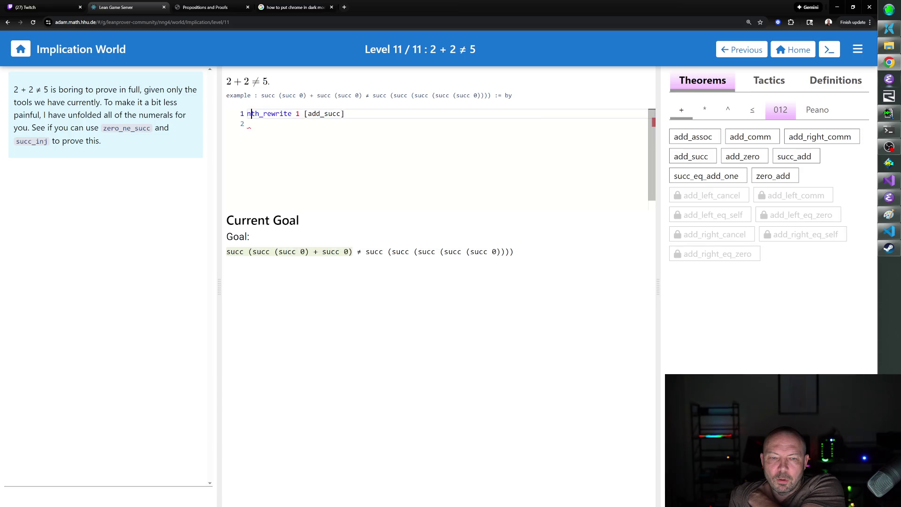
{"action": "left_click", "coordinate": [249, 113]}
{"action": "triple_click", "coordinate": [250, 114]}
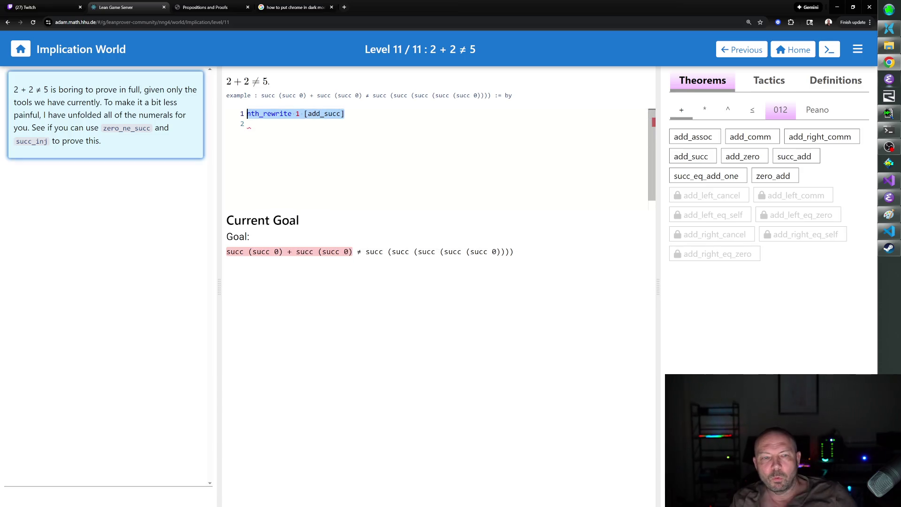
{"action": "key", "text": "BackSpace"}
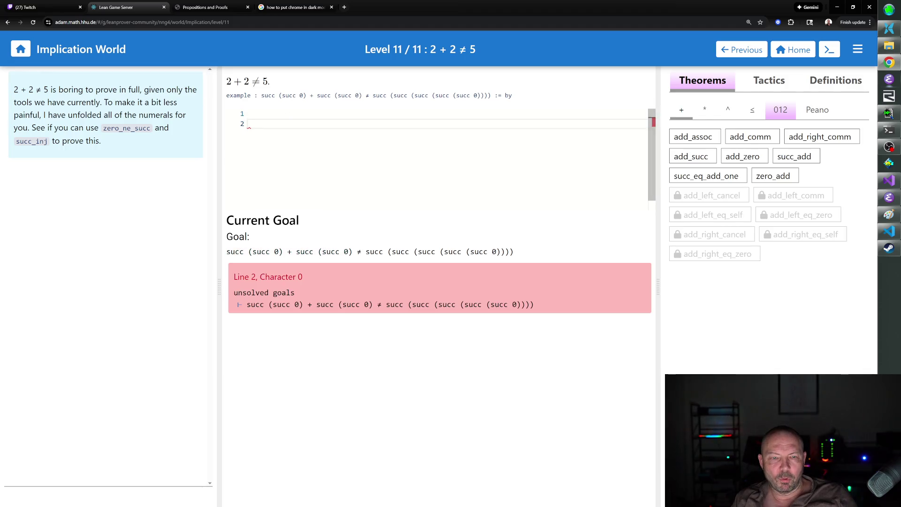
- Undo the deletion, then erase the nth_rewrite line again, leaving the proof empty
{"action": "key", "text": "ctrl+z"}
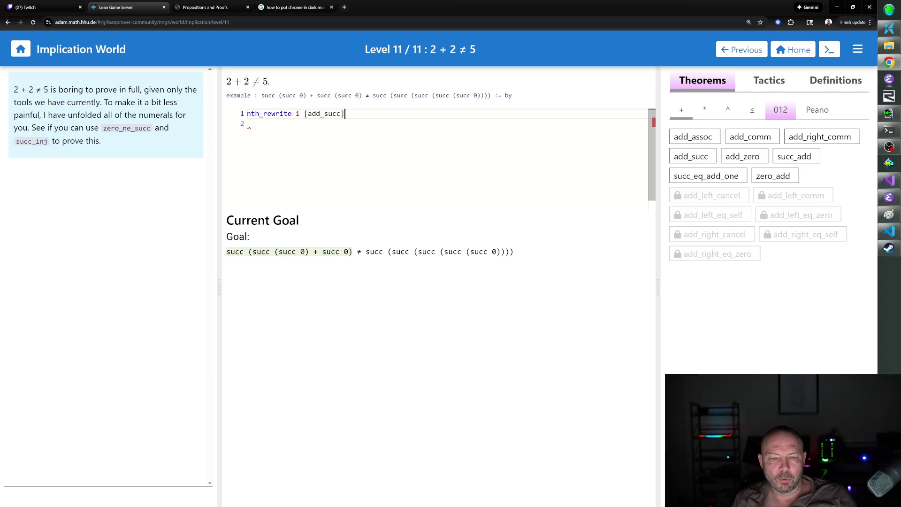
{"action": "key", "text": "ctrl+shift+Left"}
{"action": "key", "text": "ctrl+shift+Left"}
{"action": "key", "text": "ctrl+shift+Left"}
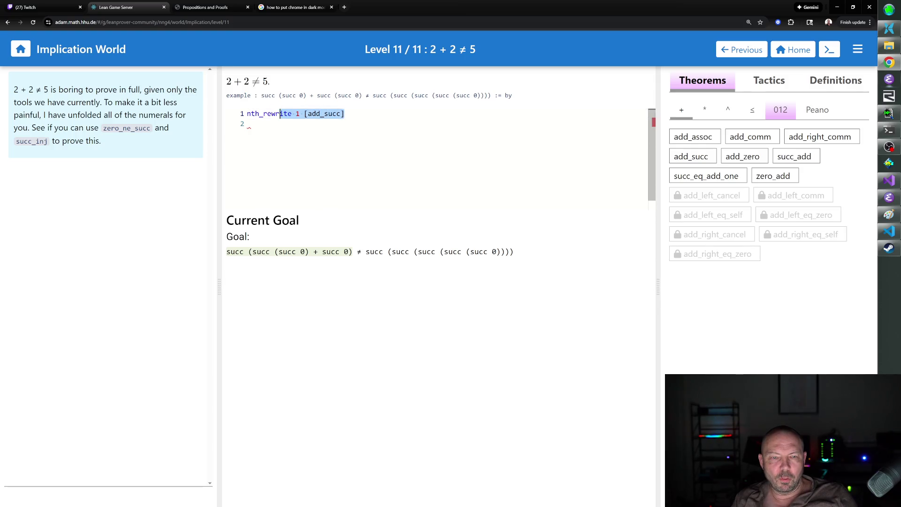
{"action": "key", "text": "BackSpace"}
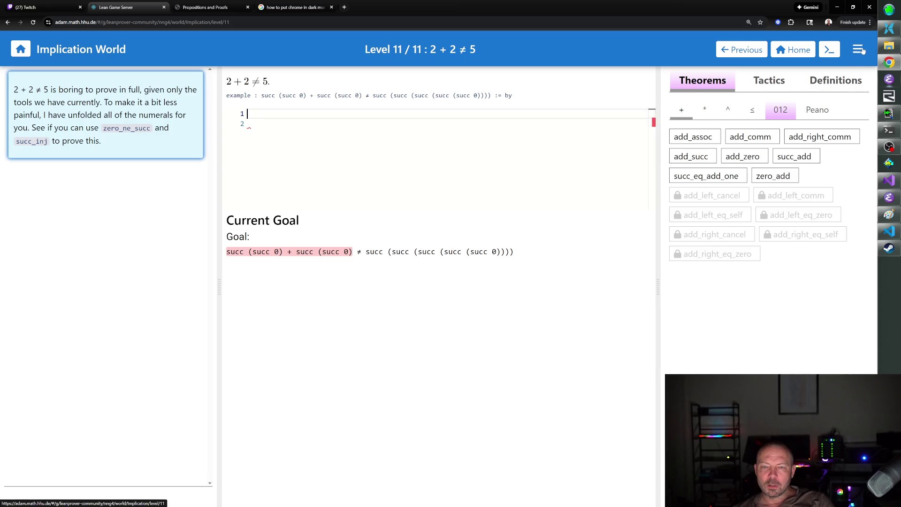
- Open succ_inj's documentation from the Peano theorems and enter apply succ_inj on line 1
{"action": "left_click", "coordinate": [811, 113]}
{"action": "left_click", "coordinate": [702, 142]}
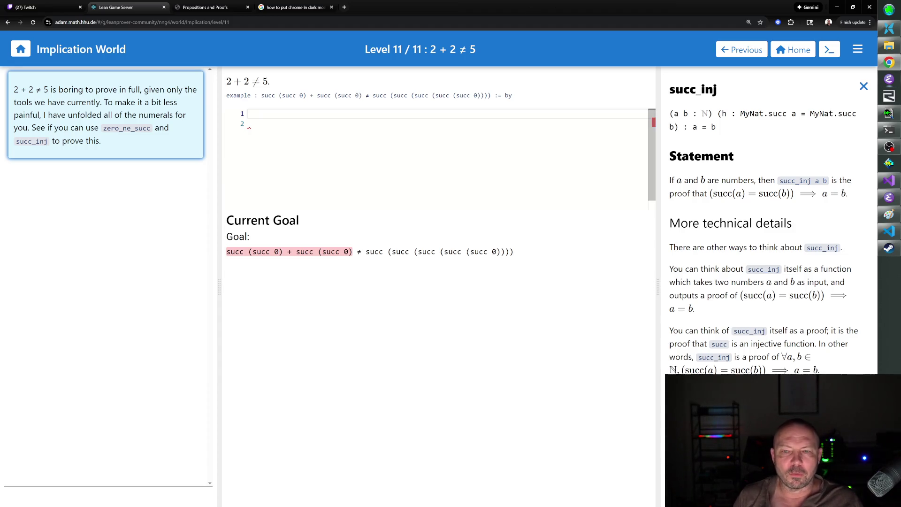
{"action": "type", "text": "apply succ_"}
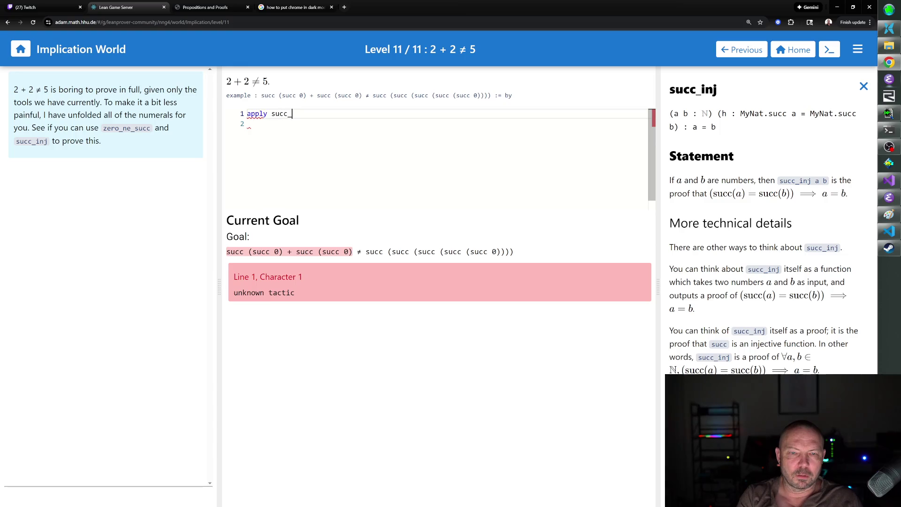
{"action": "type", "text": "inj"}
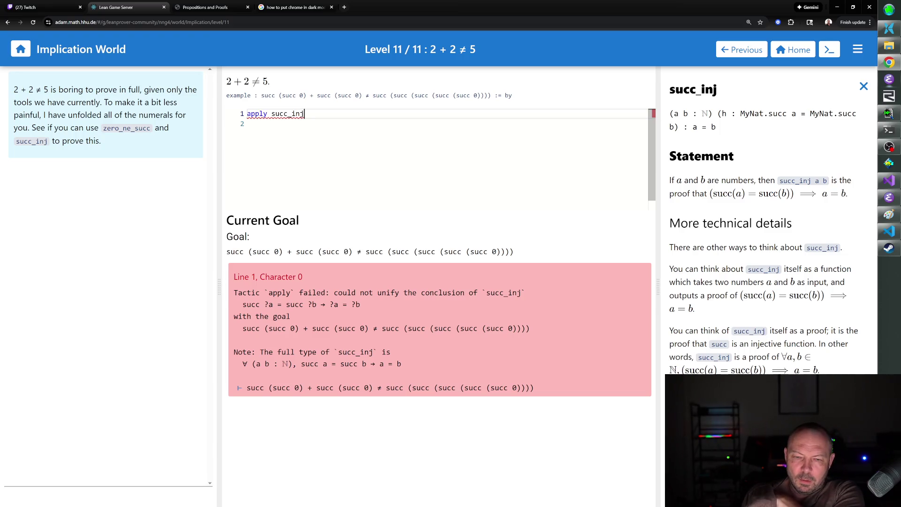
- Close the unrelated dark-mode browser tab and select the whole apply succ_inj proof
{"action": "mouse_move", "coordinate": [300, 304]}
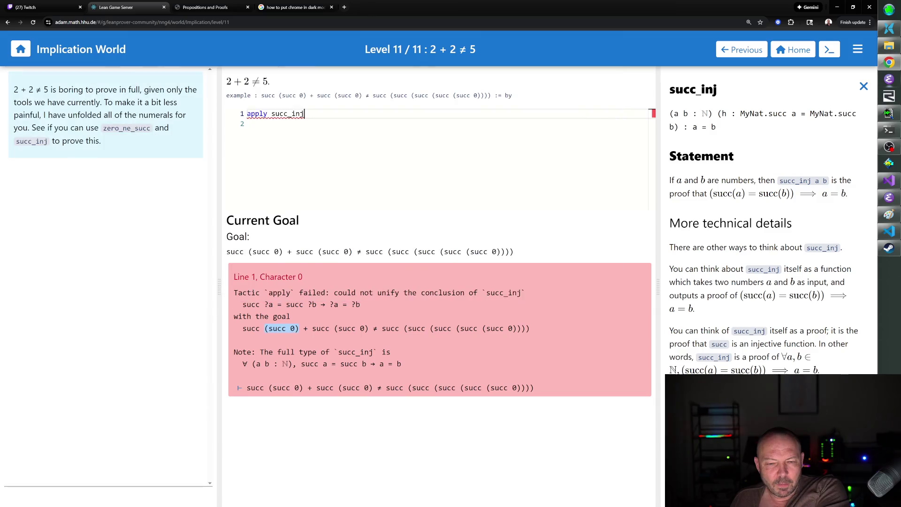
{"action": "mouse_move", "coordinate": [515, 388]}
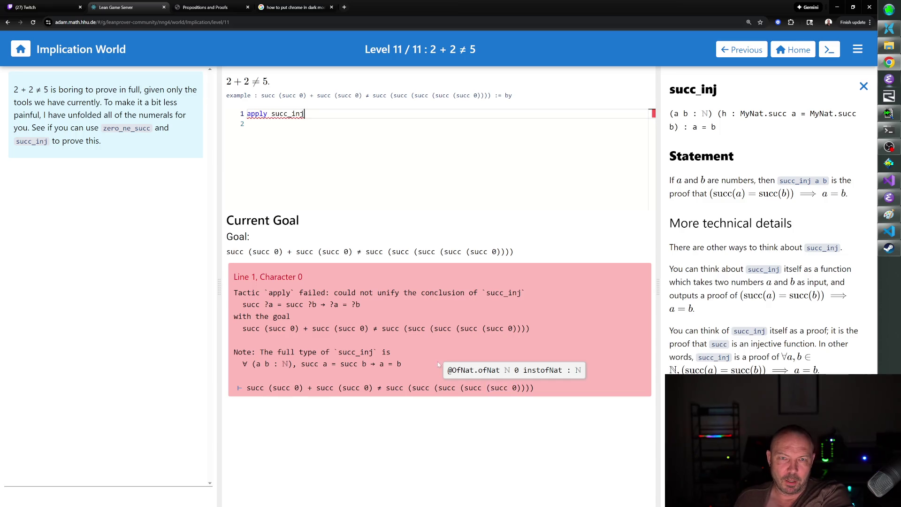
{"action": "left_click", "coordinate": [331, 7]}
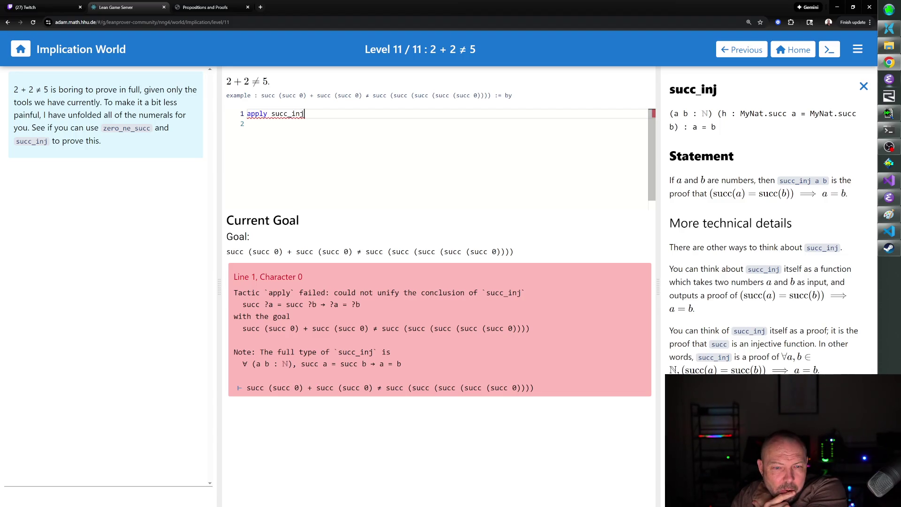
{"action": "key", "text": "ctrl+a"}
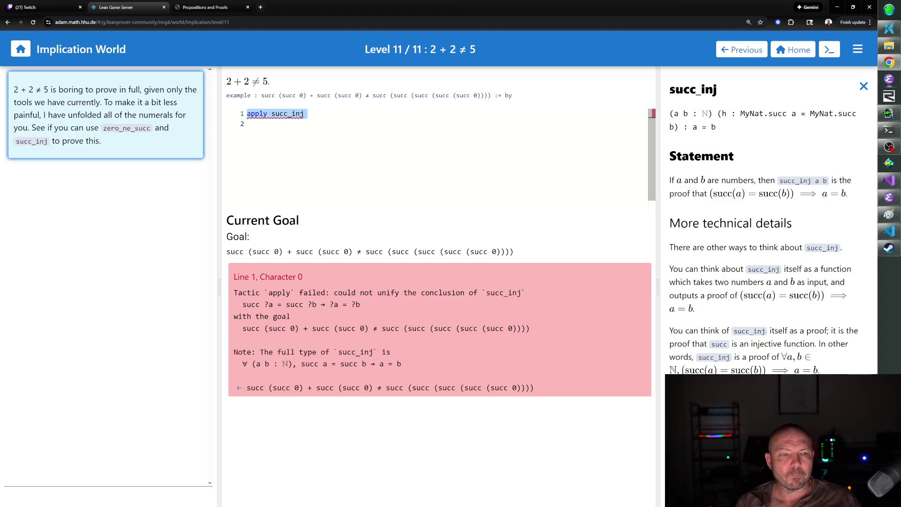
- Replace apply succ_inj with apply zero_ne_succ, erase that rejected attempt too, and close its documentation
{"action": "key", "text": "BackSpace"}
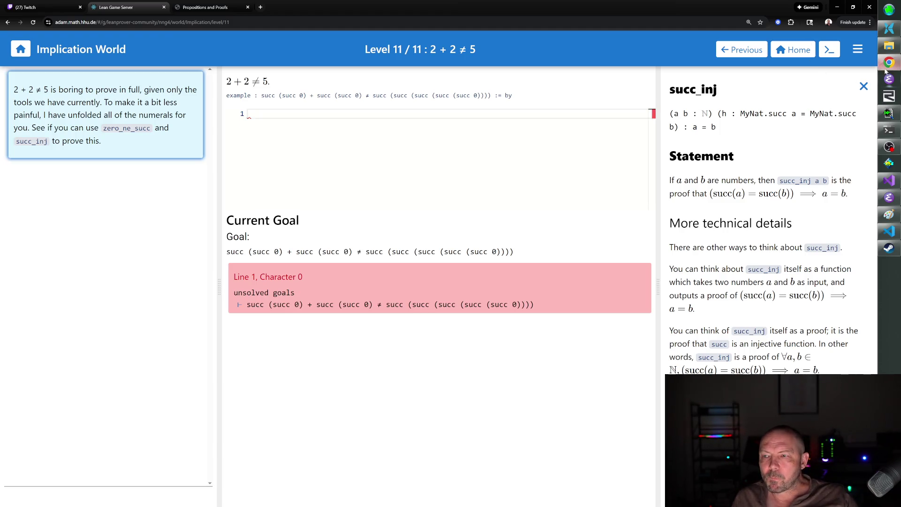
{"action": "left_click", "coordinate": [863, 86]}
{"action": "left_click", "coordinate": [750, 137]}
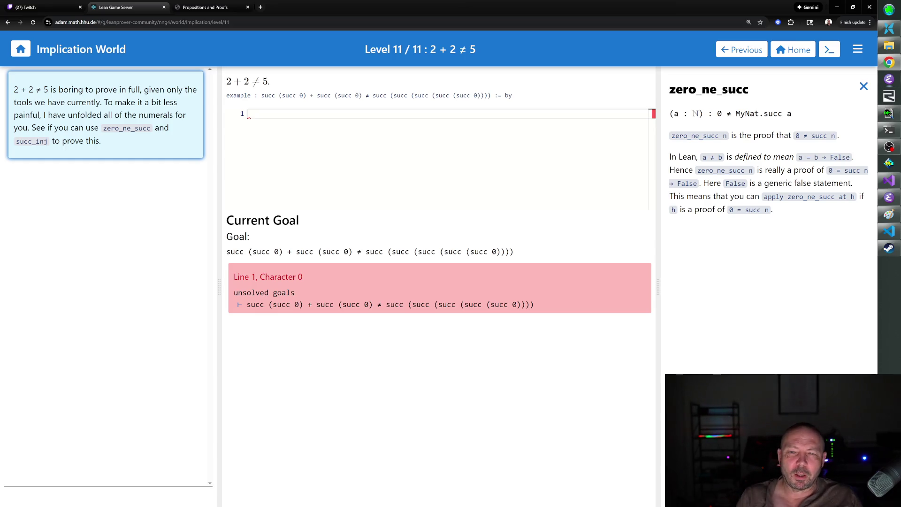
{"action": "type", "text": "apply zero_ne_succ"}
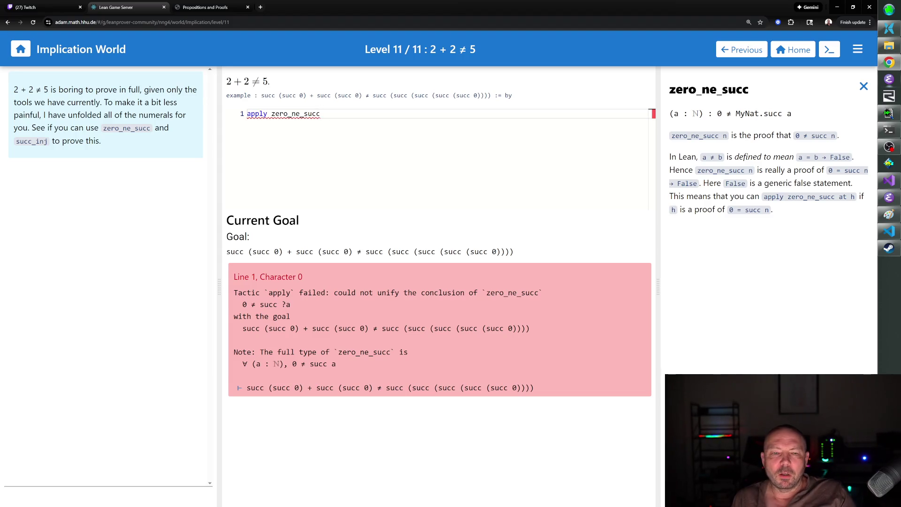
{"action": "key", "text": "ctrl+a"}
{"action": "key", "text": "BackSpace"}
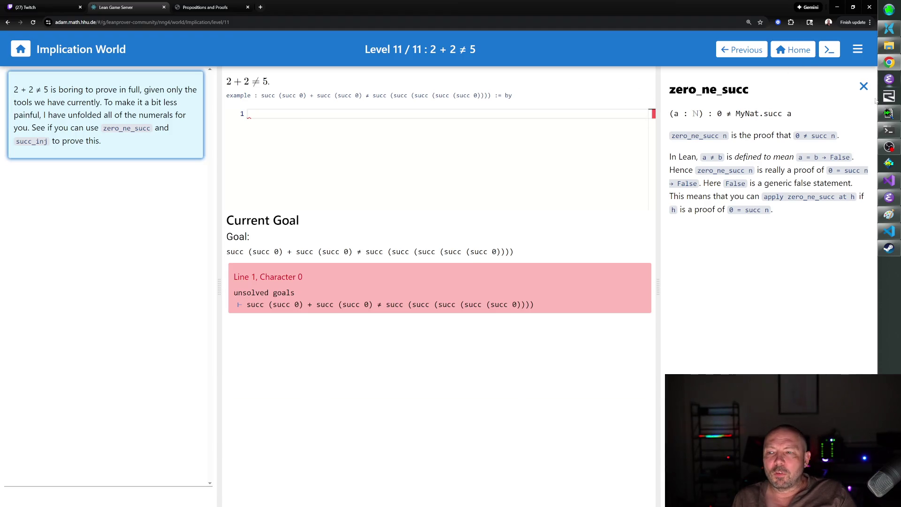
{"action": "left_click", "coordinate": [862, 87]}
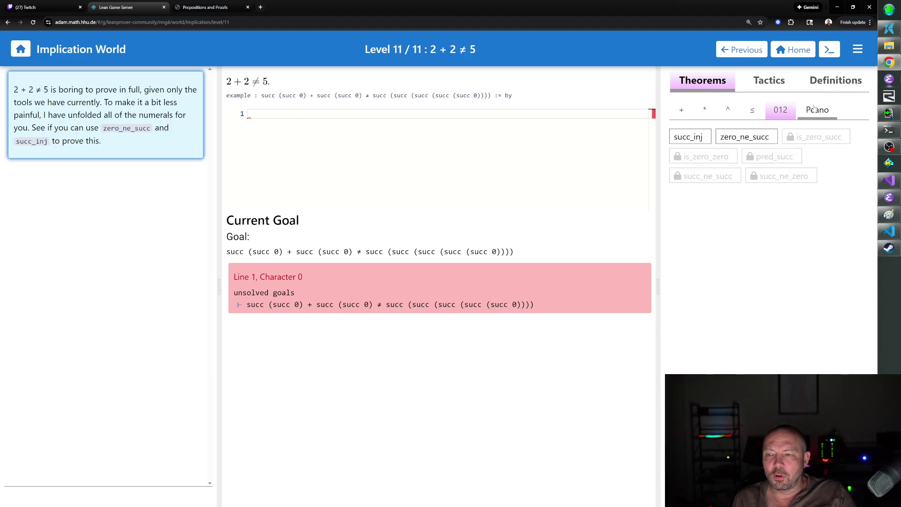
- Open the succ_inj entry in the Peano theorems list to read its documentation
{"action": "left_click", "coordinate": [696, 140]}
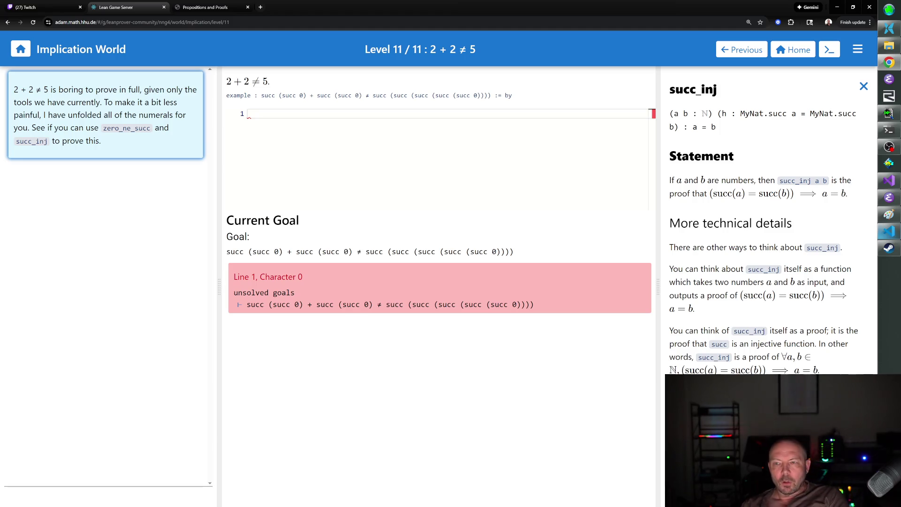
- Bring up the ≠ definition, which reads a ≠ b as (a = b) → False, and select its example goal
{"action": "left_click", "coordinate": [863, 86]}
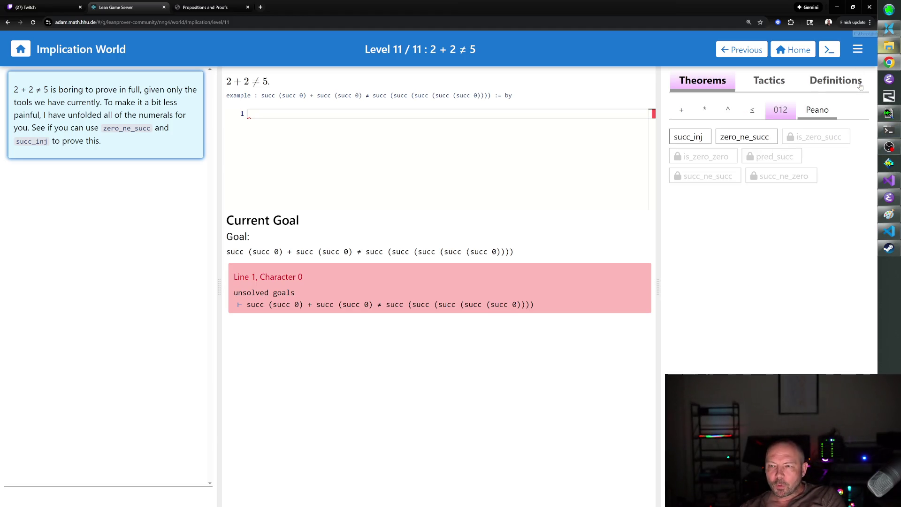
{"action": "left_click", "coordinate": [749, 114]}
{"action": "left_click", "coordinate": [734, 113]}
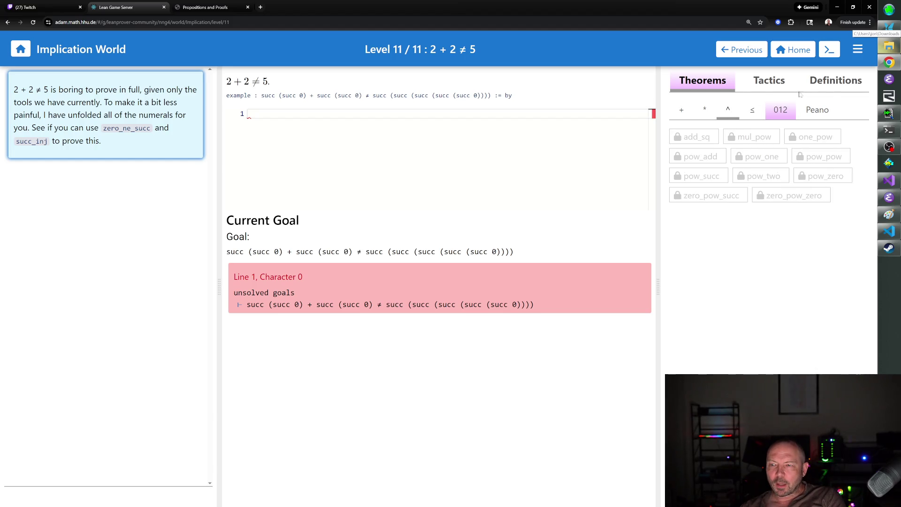
{"action": "left_click", "coordinate": [830, 89]}
{"action": "left_click", "coordinate": [763, 107]}
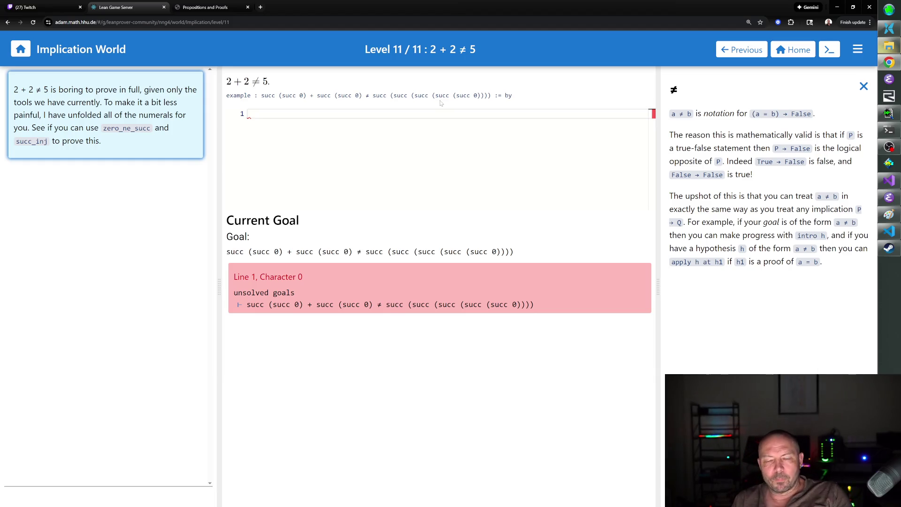
{"action": "left_click_drag", "start_coordinate": [262, 95], "coordinate": [494, 95]}
{"action": "key", "text": "ctrl+c"}
{"action": "left_click", "coordinate": [544, 114]}
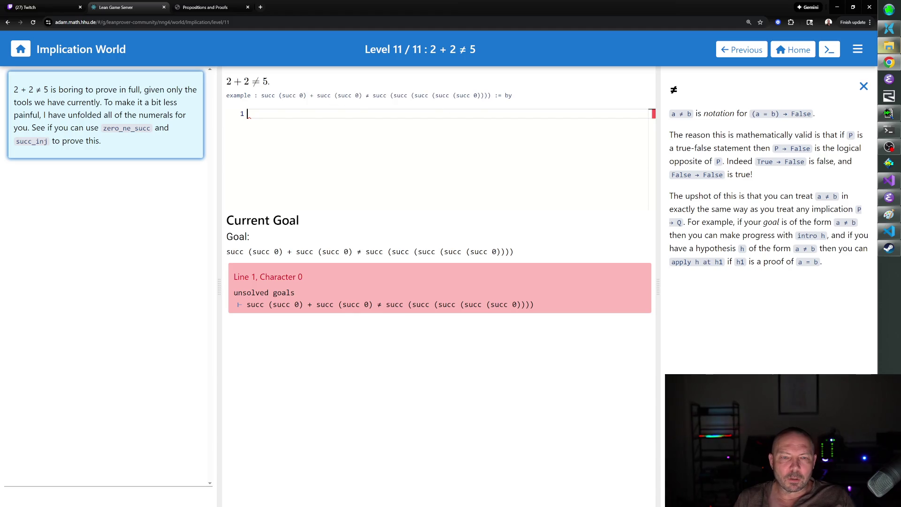
{"action": "type", "text": "intro"}
{"action": "key", "text": "ctrl+v"}
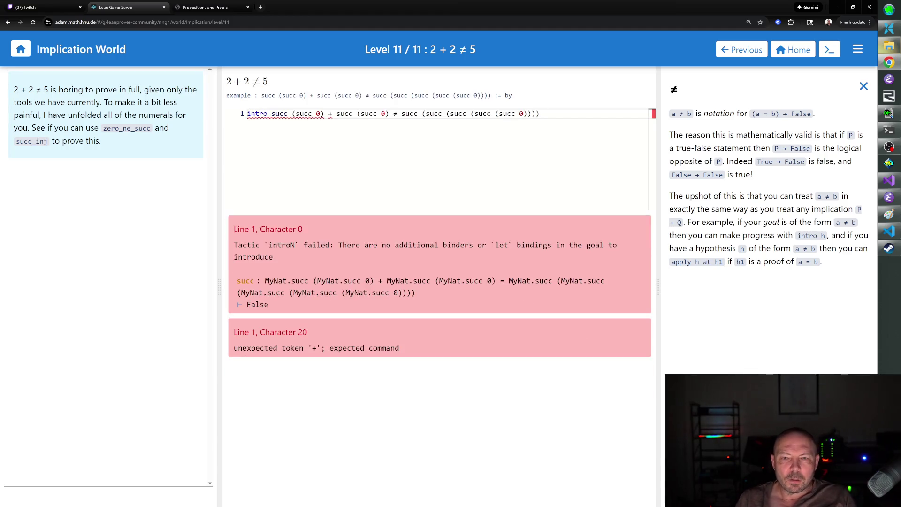
{"action": "key", "text": "shift+Left"}
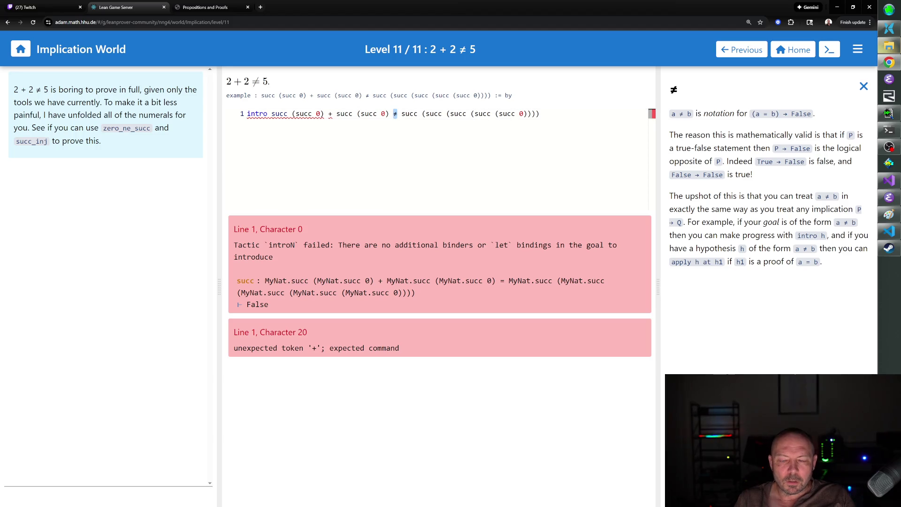
{"action": "type", "text": "="}
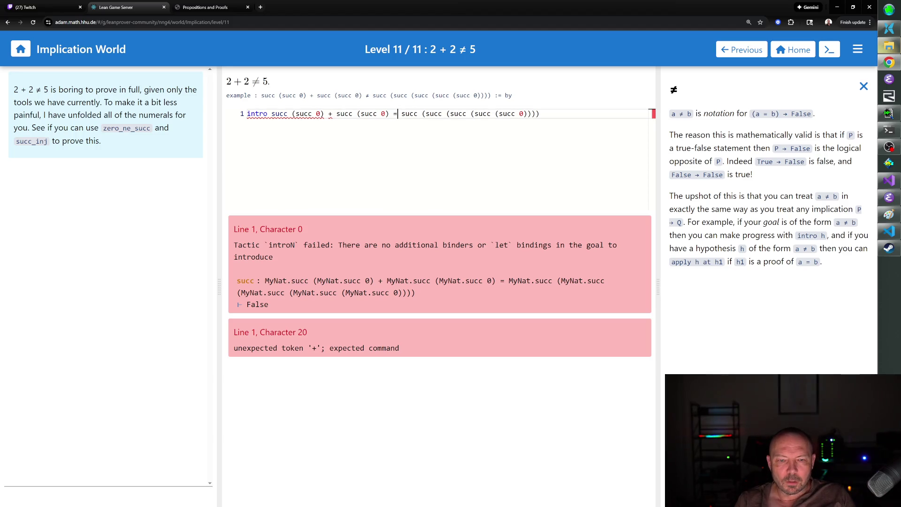
{"action": "key", "text": "End"}
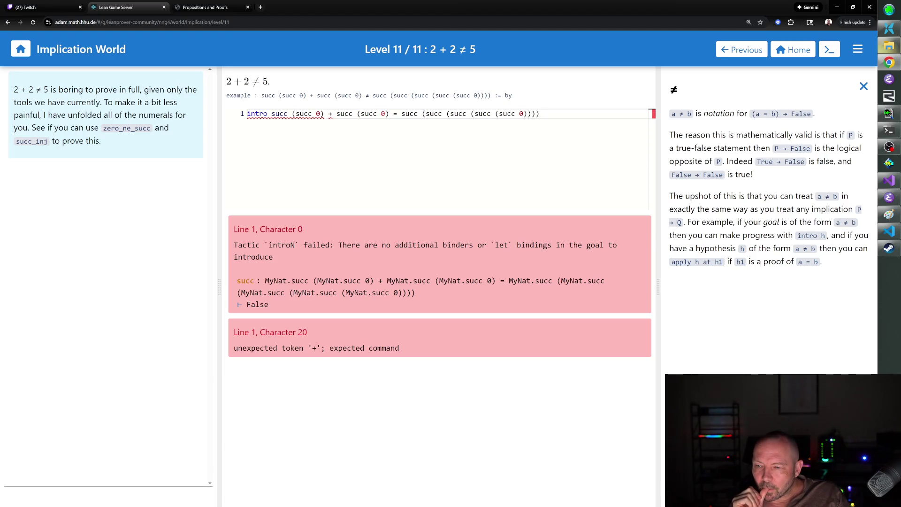
{"action": "key", "text": "ctrl+a"}
{"action": "key", "text": "BackSpace"}
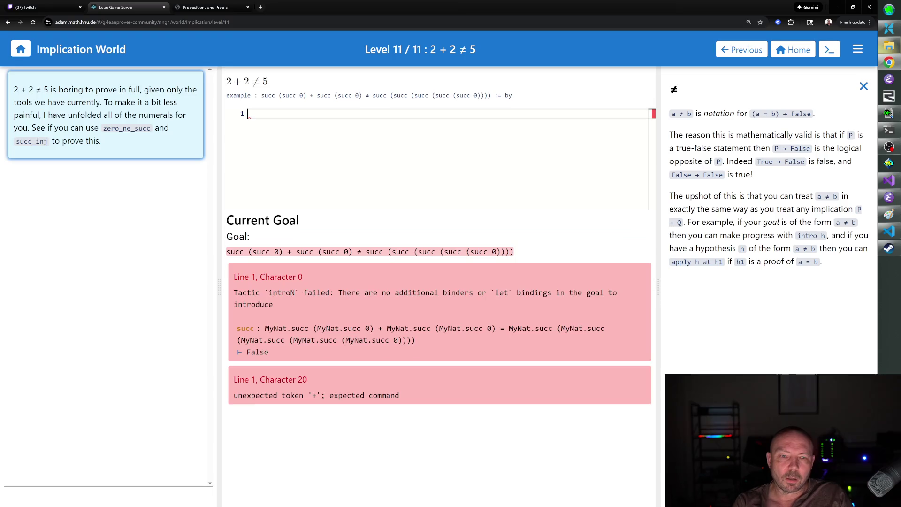
- Begin the proof with 'intro h' so the goal becomes False, then return to the theorems list
{"action": "type", "text": "intro h"}
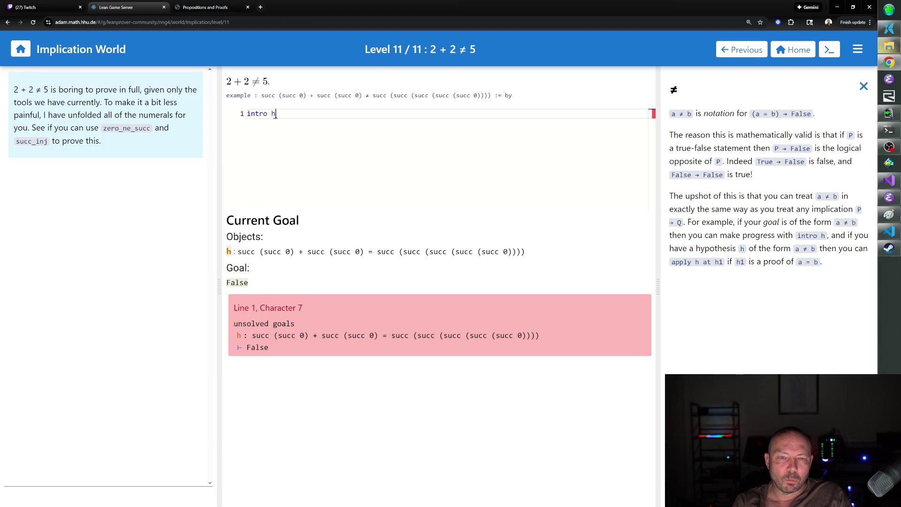
{"action": "key", "text": "Return"}
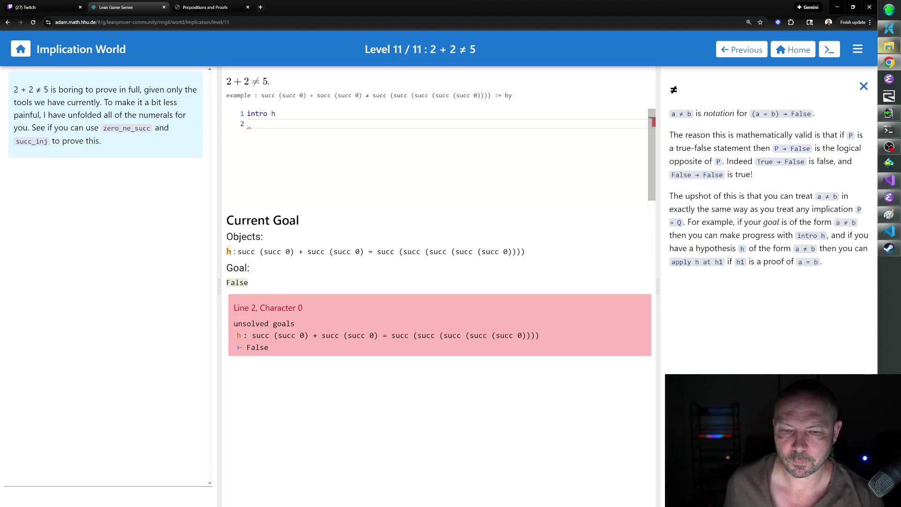
{"action": "left_click", "coordinate": [863, 87]}
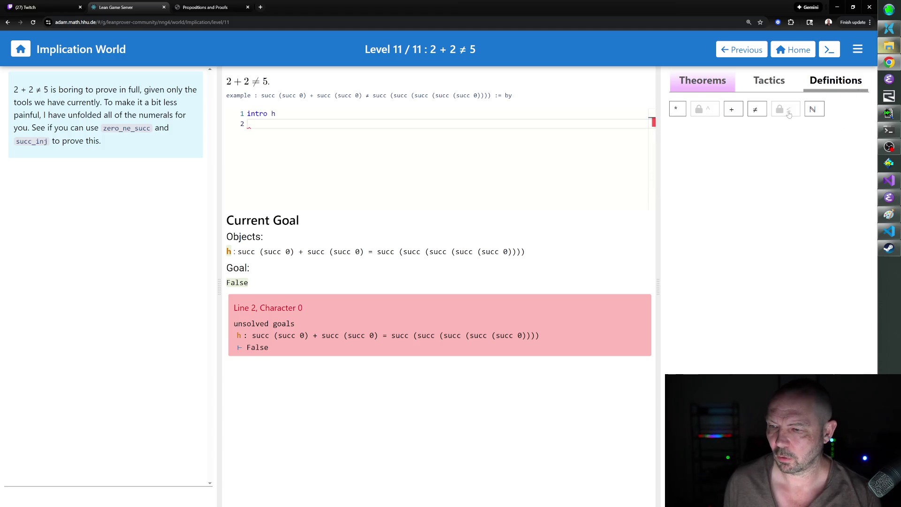
{"action": "left_click", "coordinate": [775, 89]}
{"action": "left_click", "coordinate": [720, 83]}
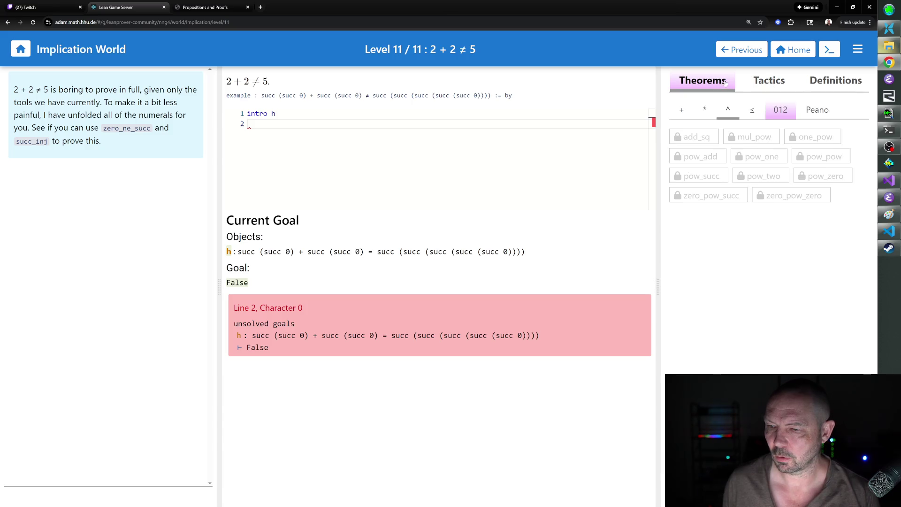
- Read the zero_ne_succ and succ_inj docs under the Peano theorems, closing each afterward
{"action": "left_click", "coordinate": [814, 113]}
{"action": "left_click", "coordinate": [748, 136]}
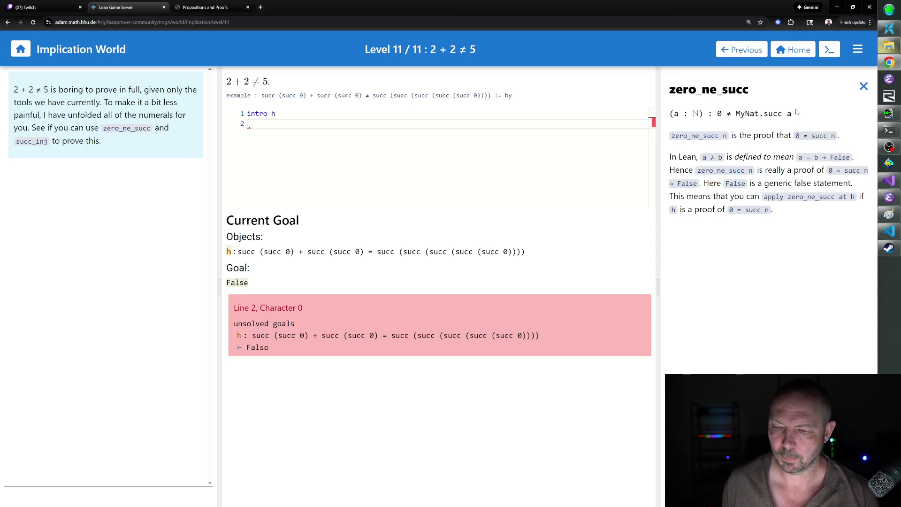
{"action": "left_click", "coordinate": [862, 87]}
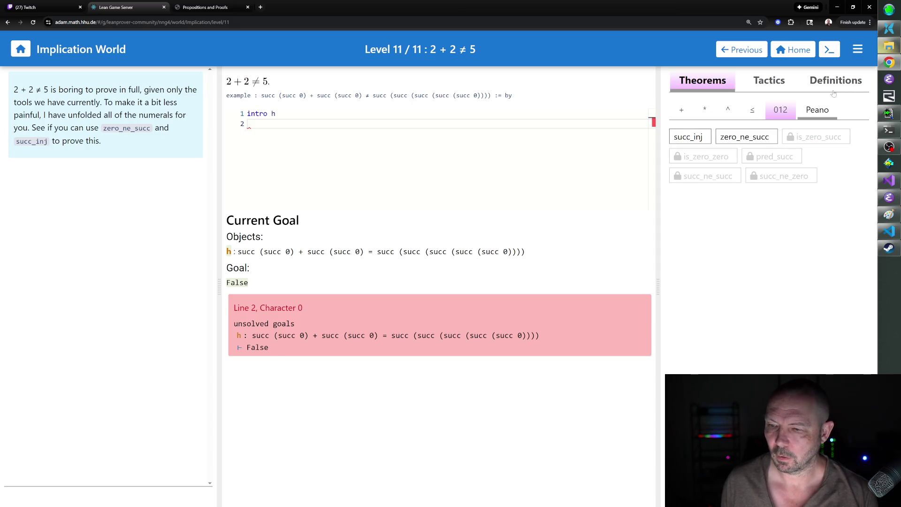
{"action": "left_click", "coordinate": [704, 137]}
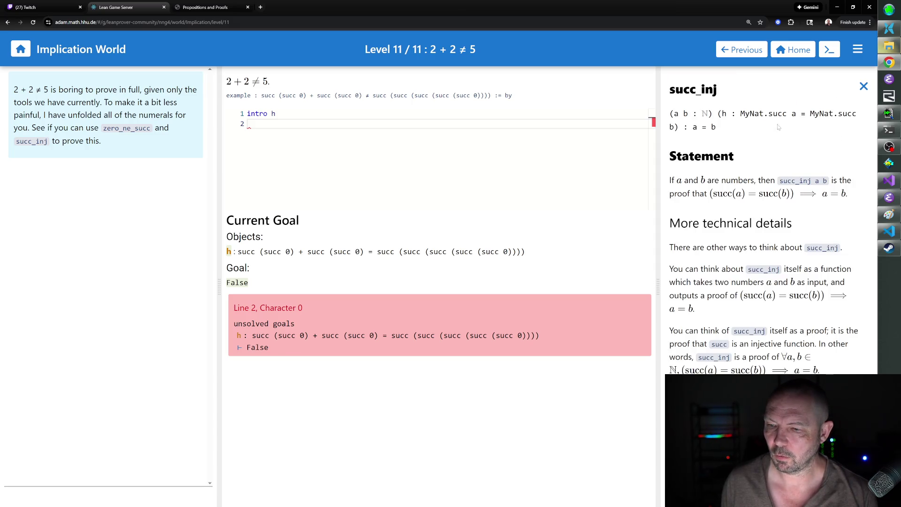
{"action": "left_click", "coordinate": [863, 87]}
{"action": "left_click", "coordinate": [745, 136]}
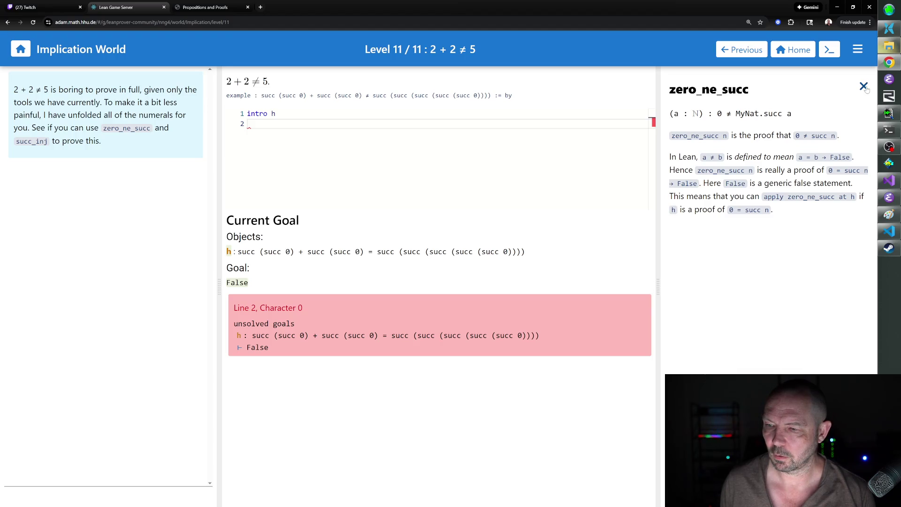
{"action": "left_click", "coordinate": [863, 86]}
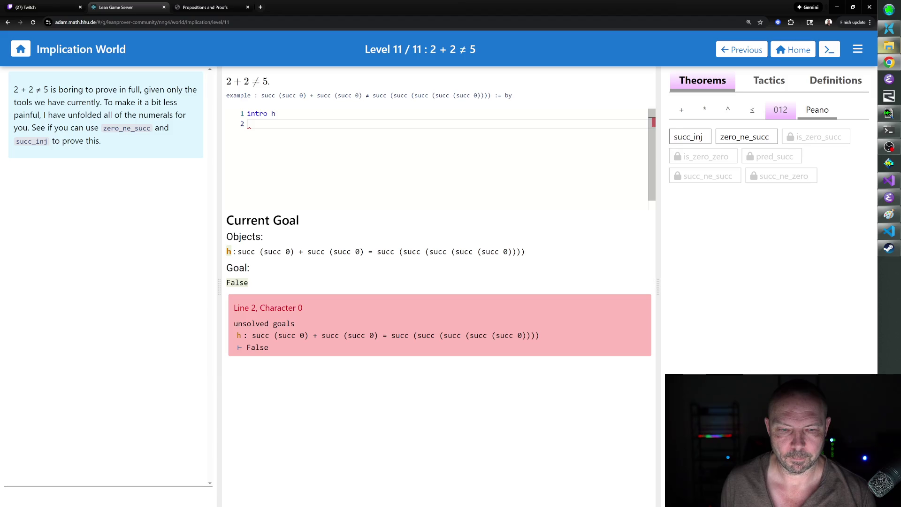
- Add 'apply zero_ne_succ' as line 2, turning the goal into 0 = succ ?a
{"action": "type", "text": "apply zero_ne_succ"}
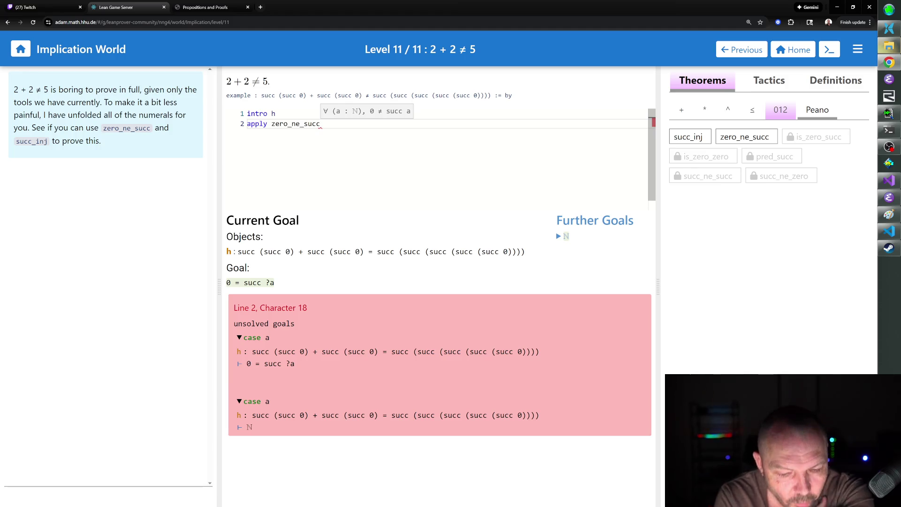
{"action": "key", "text": "Return"}
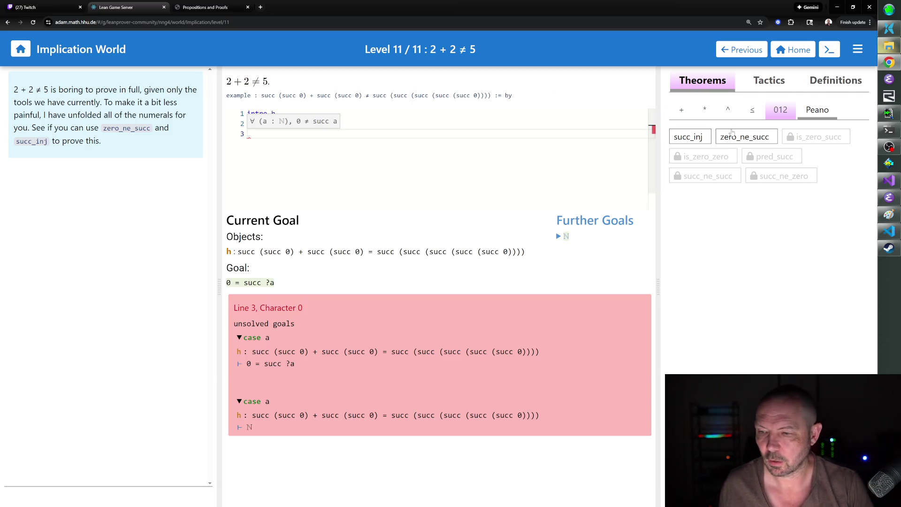
- View the zero_ne_succ docs and write 'apply zero_ne_succ at h' on line 3, which is rejected
{"action": "left_click", "coordinate": [742, 138]}
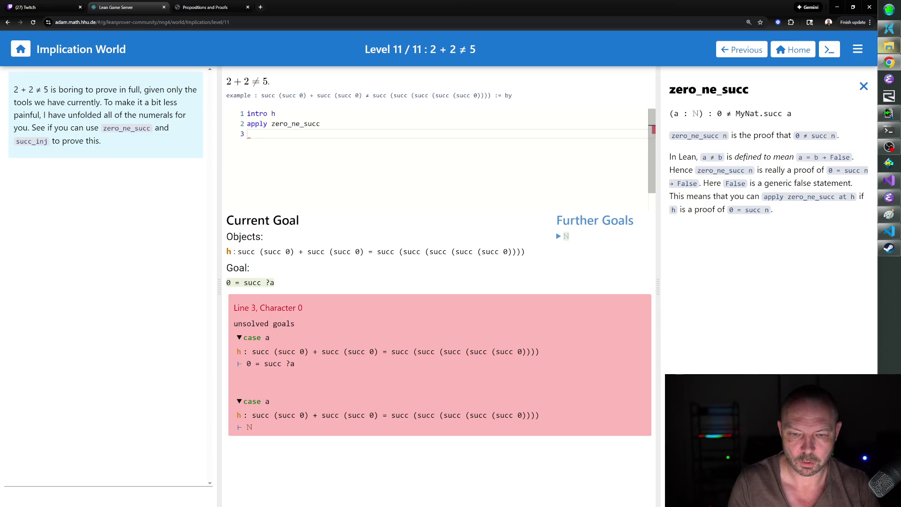
{"action": "type", "text": "apply z"}
{"action": "key", "text": "BackSpace"}
{"action": "key", "text": "BackSpace"}
{"action": "key", "text": "BackSpace"}
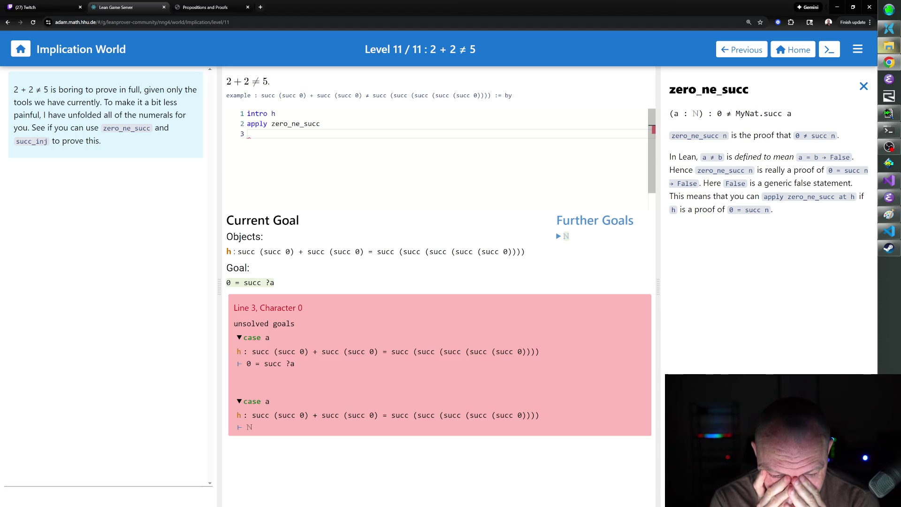
{"action": "type", "text": "apply zero_ne_succ at h"}
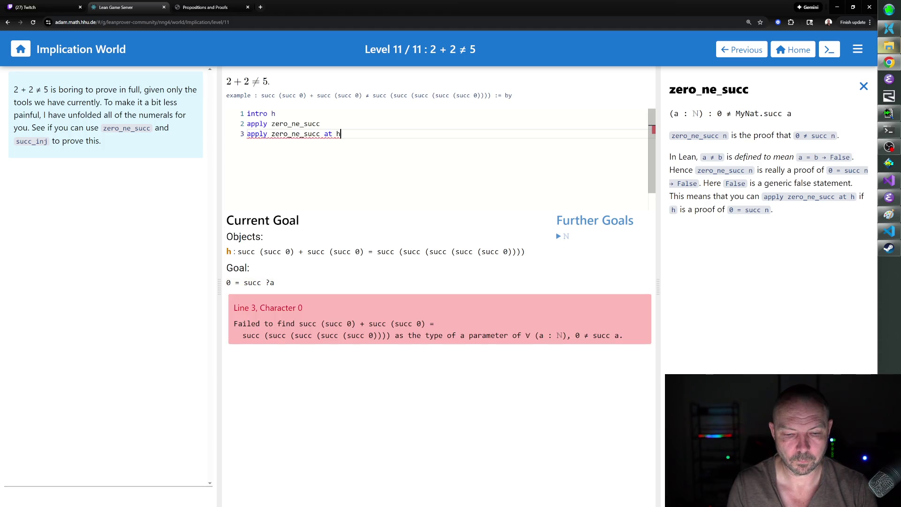
- Select and delete every proof line, restoring the unsolved 2 + 2 ≠ 5 goal
{"action": "key", "text": "ctrl+a"}
{"action": "key", "text": "BackSpace"}
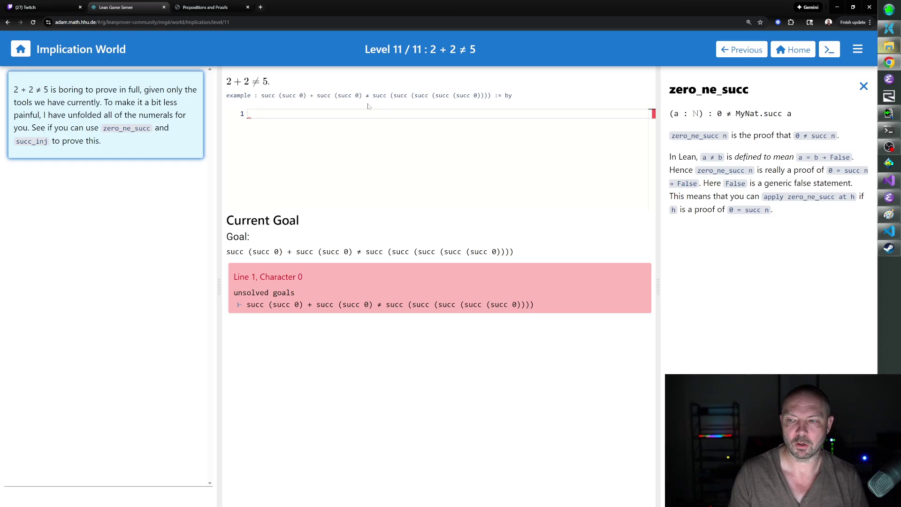
- Close the zero_ne_succ docs and review the succ_inj documentation
{"action": "left_click", "coordinate": [863, 86]}
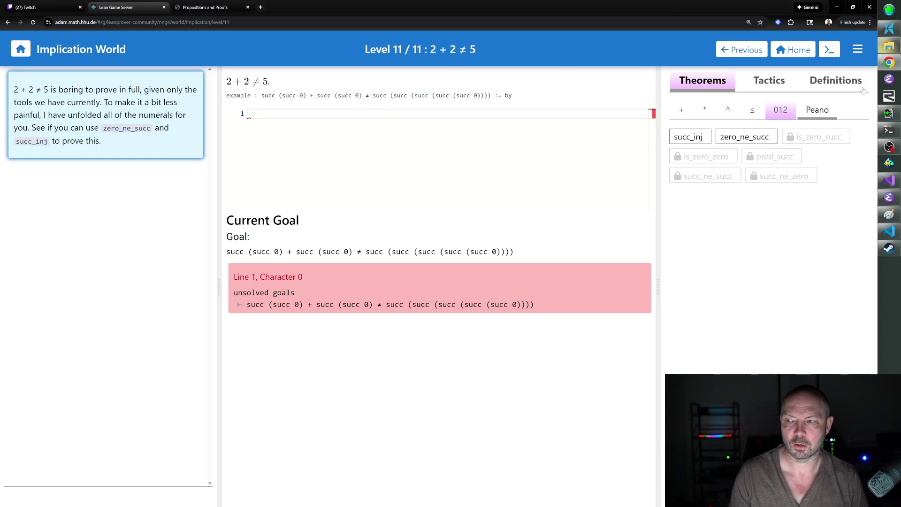
{"action": "left_click", "coordinate": [688, 138]}
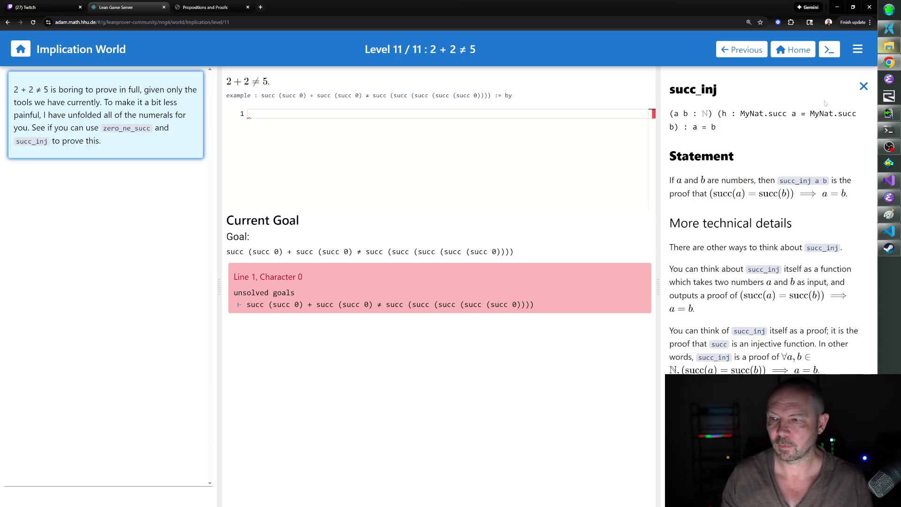
{"action": "double_click", "coordinate": [868, 87]}
{"action": "left_click", "coordinate": [863, 86]}
{"action": "left_click", "coordinate": [703, 137]}
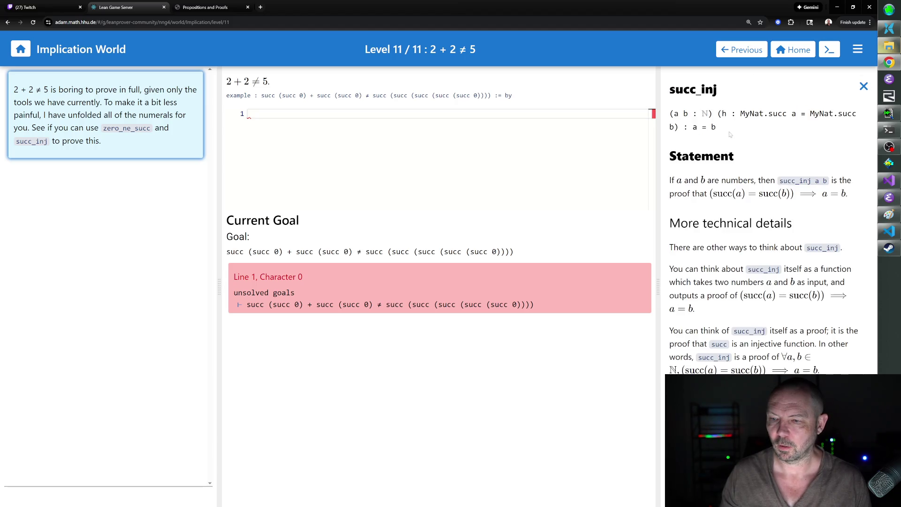
{"action": "left_click", "coordinate": [863, 86]}
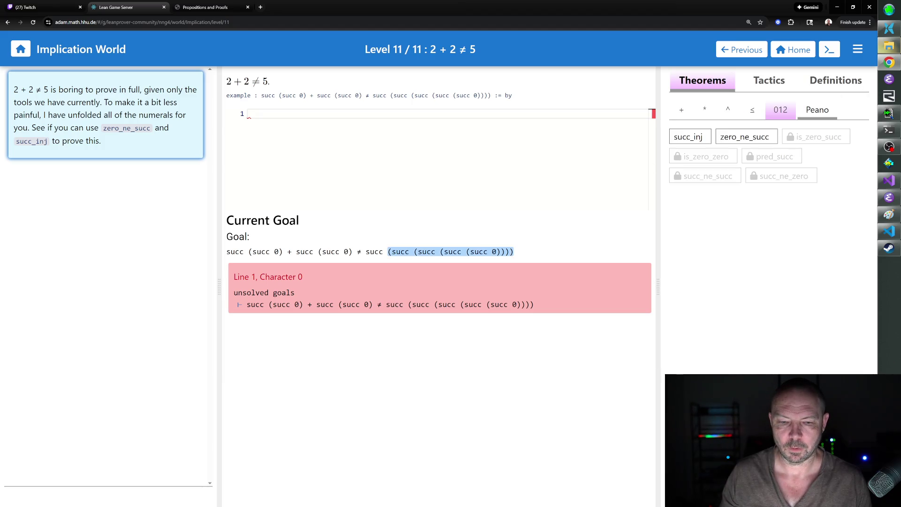
- Show the succ_add entry from the addition theorems: succ a + b = succ (a + b)
{"action": "mouse_move", "coordinate": [324, 251]}
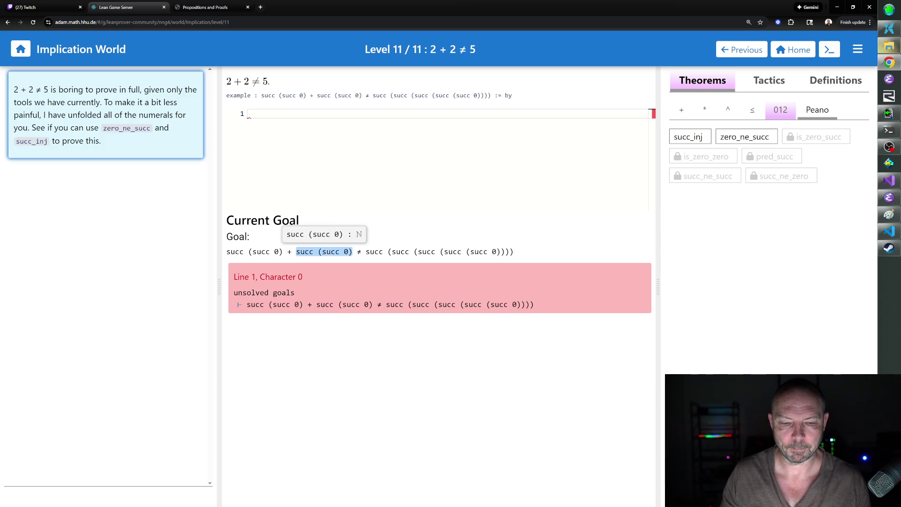
{"action": "left_click", "coordinate": [681, 113]}
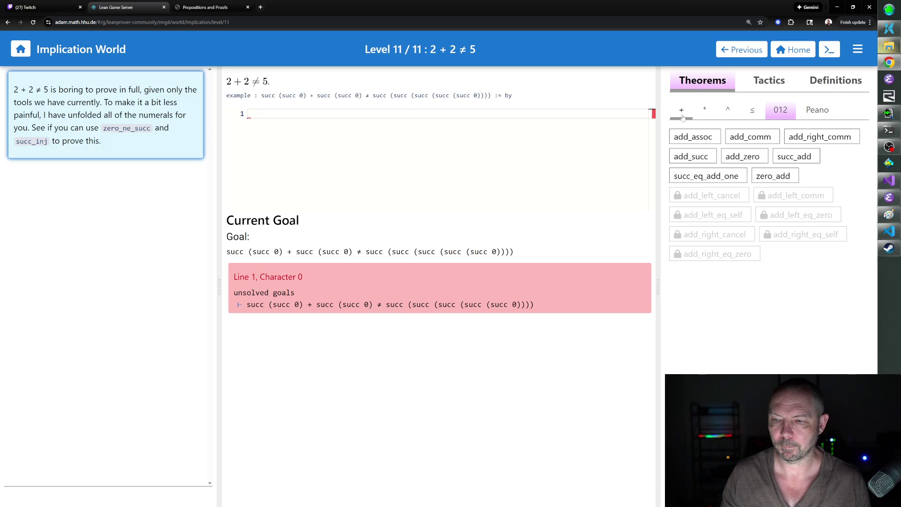
{"action": "mouse_move", "coordinate": [713, 141]}
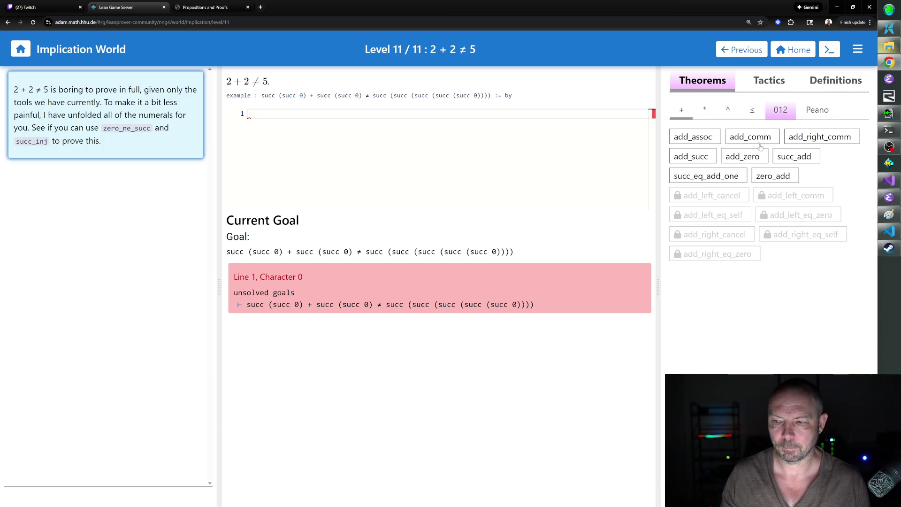
{"action": "left_click", "coordinate": [791, 159]}
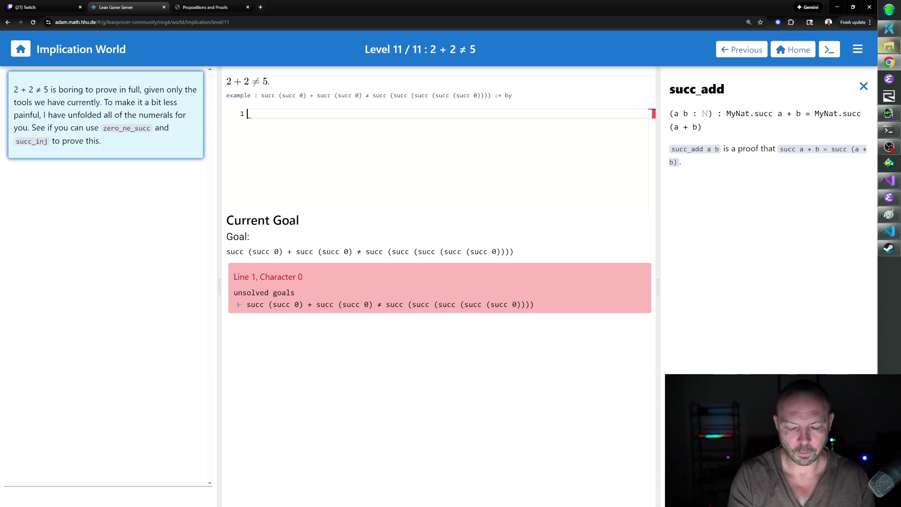
- Write 'nth_rewrite 1 [succ_add]' on line 1, correcting the misnamed rewrite_nth
{"action": "type", "text": "arewri"}
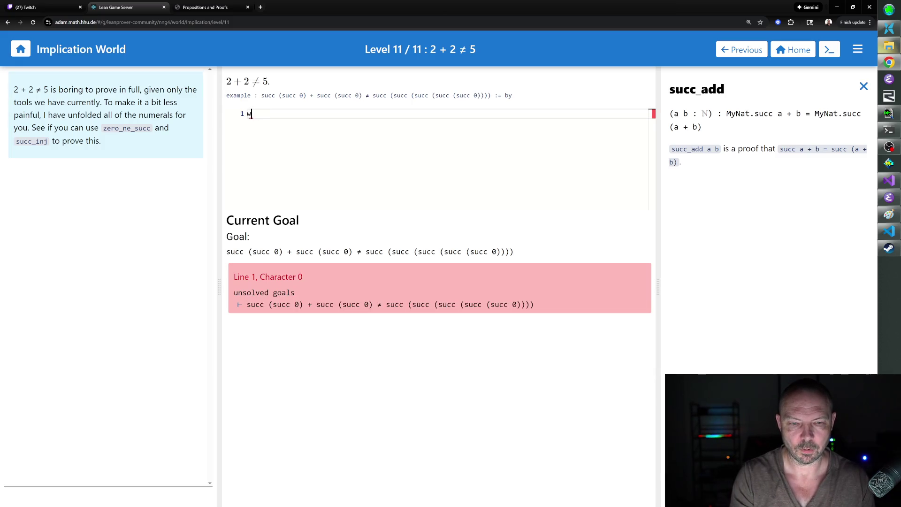
{"action": "type", "text": "te_nth 1"}
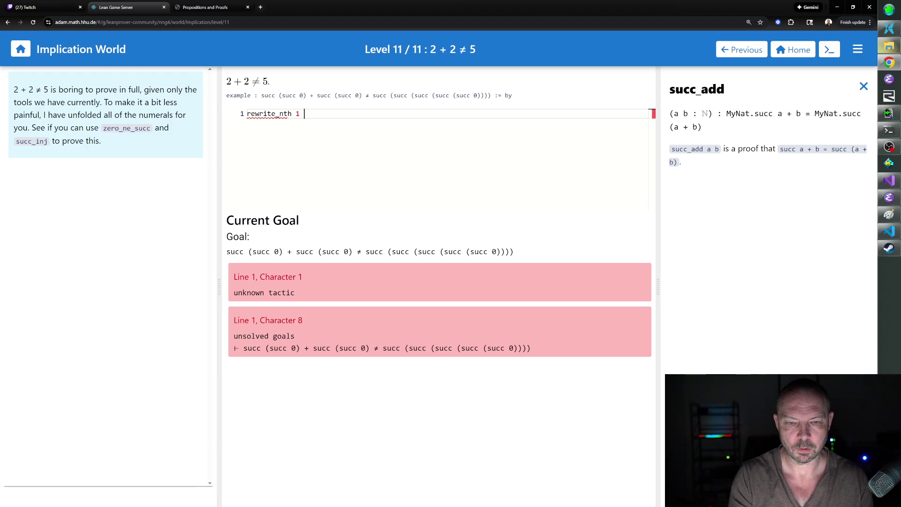
{"action": "type", "text": " [succ_add]"}
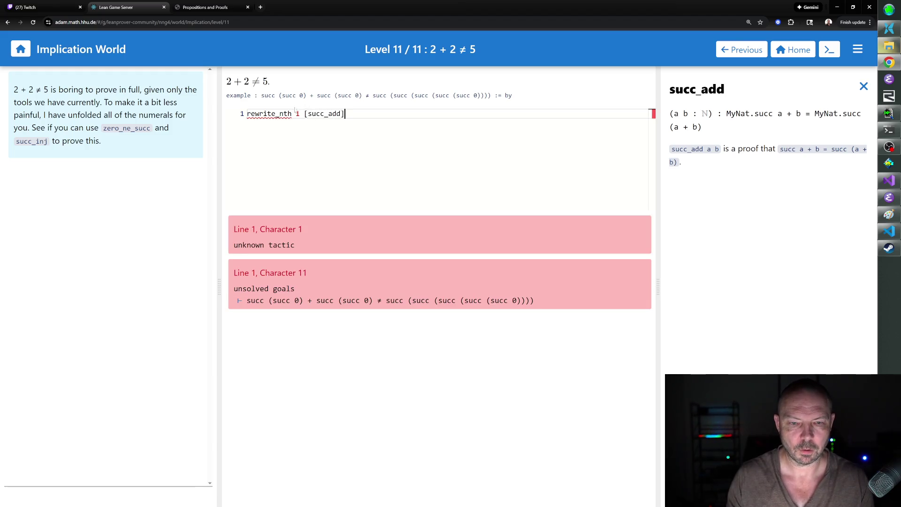
{"action": "left_click_drag", "start_coordinate": [291, 113], "coordinate": [227, 117]}
{"action": "type", "text": "nth_rewrite"}
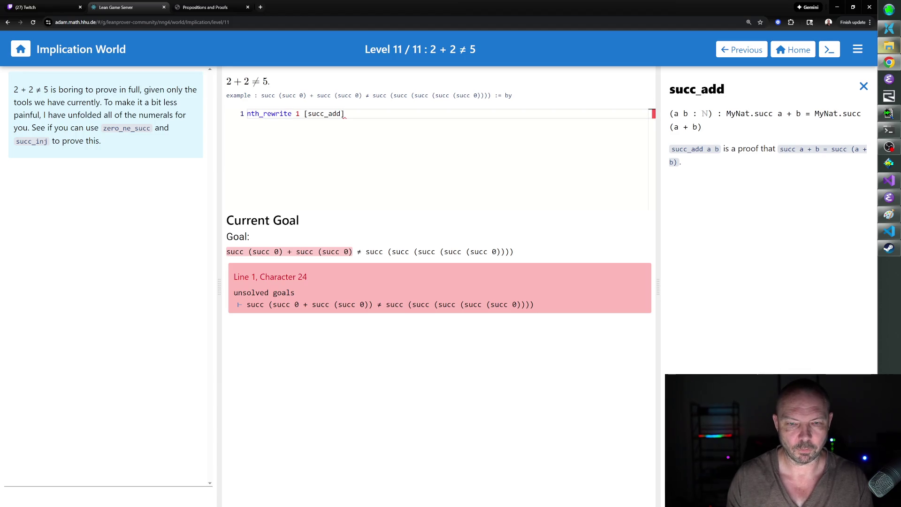
{"action": "left_click", "coordinate": [344, 114]}
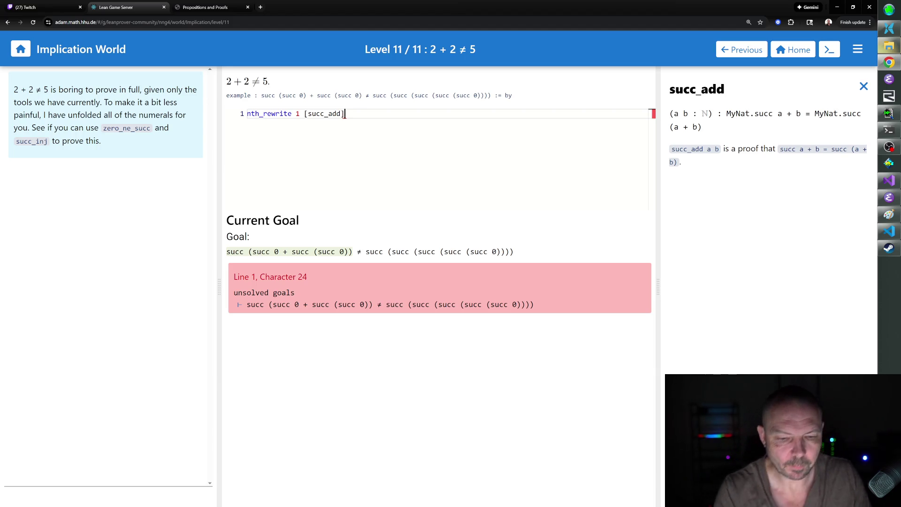
{"action": "key", "text": "Return"}
- Discard the half-written apply on line 2 and start a rw using one_is_succ_zero
{"action": "type", "text": "apply"}
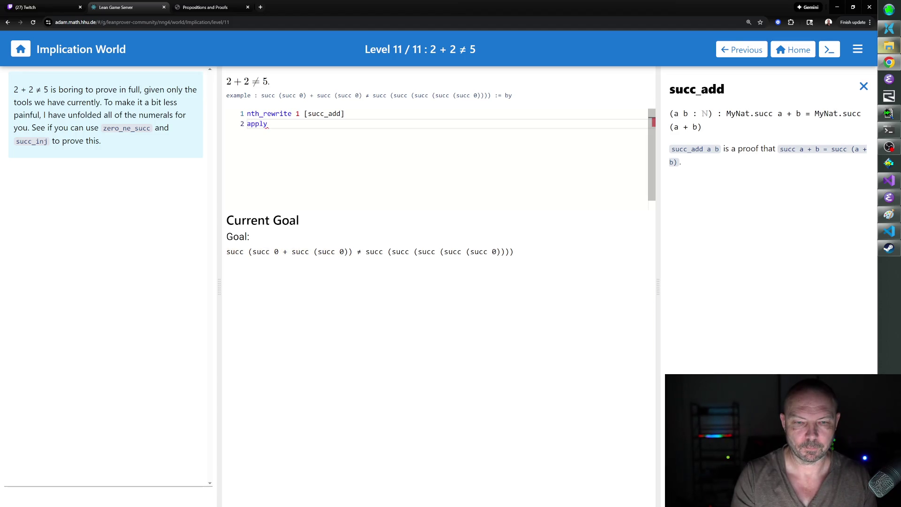
{"action": "key", "text": "ctrl+a"}
{"action": "key", "text": "ctrl+x"}
{"action": "key", "text": "ctrl+z"}
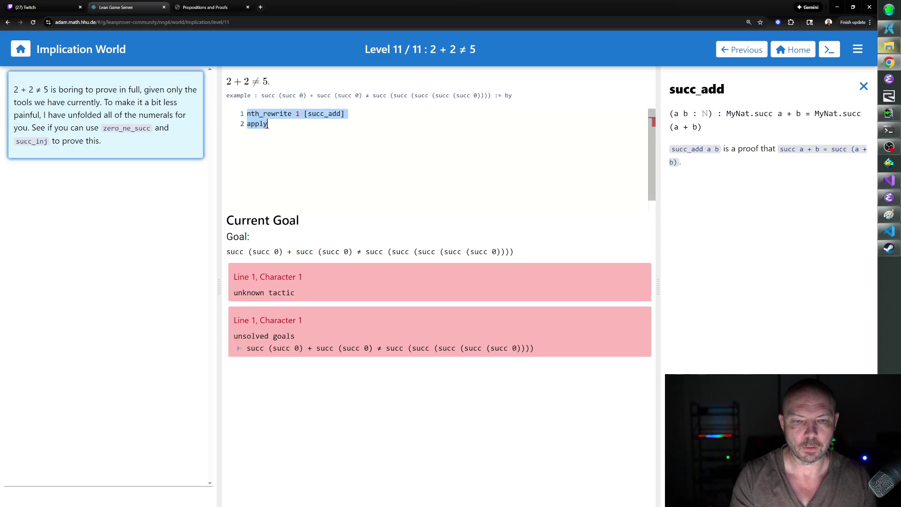
{"action": "key", "text": "Right"}
{"action": "key", "text": "BackSpace"}
{"action": "key", "text": "BackSpace"}
{"action": "key", "text": "BackSpace"}
{"action": "type", "text": "r"}
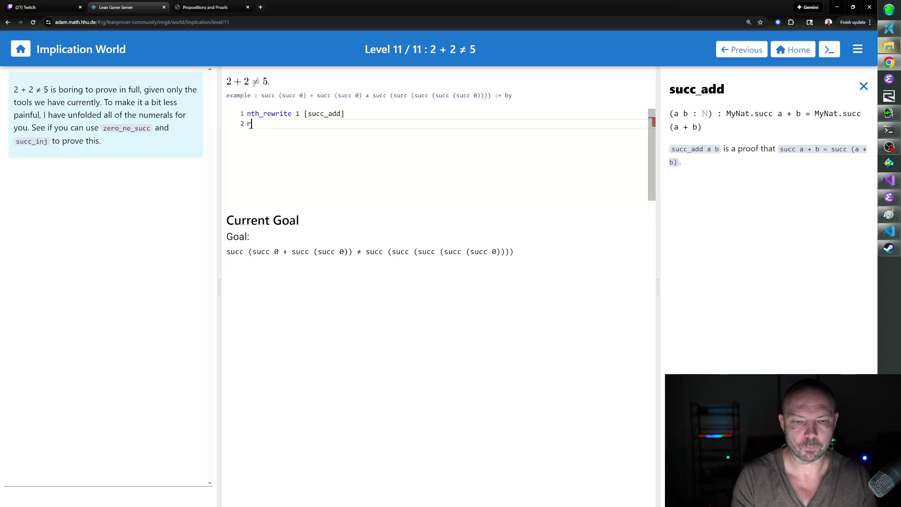
{"action": "type", "text": "w [one_is_]"}
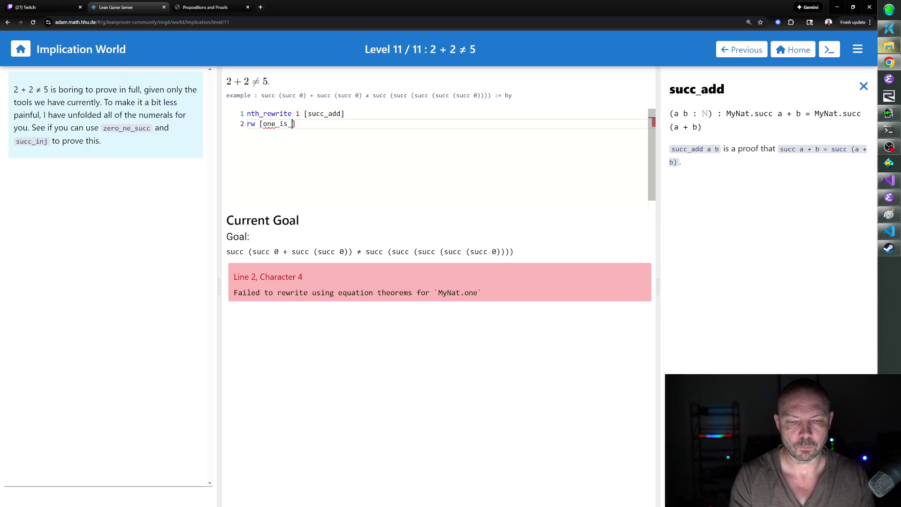
{"action": "type", "text": "succ_"}
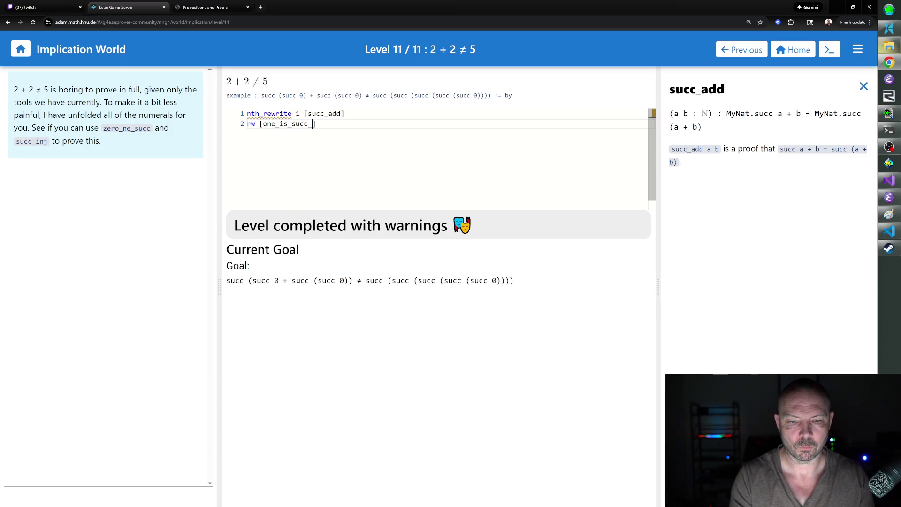
{"action": "type", "text": "zero"}
{"action": "key", "text": "Return"}
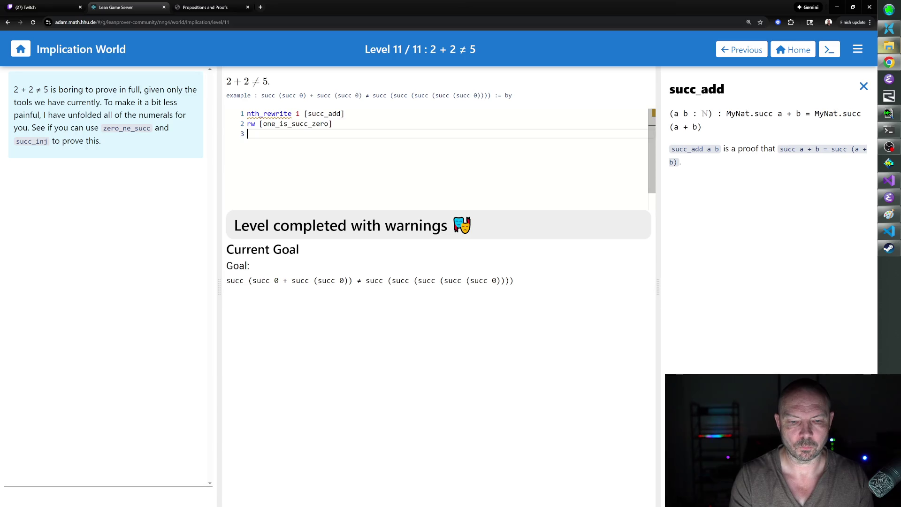
- Rename the line 2 lemma to zero_is_succ_one, then delete its word zero
{"action": "left_click_drag", "start_coordinate": [262, 124], "coordinate": [321, 124]}
{"action": "type", "text": "zero_is_suc"}
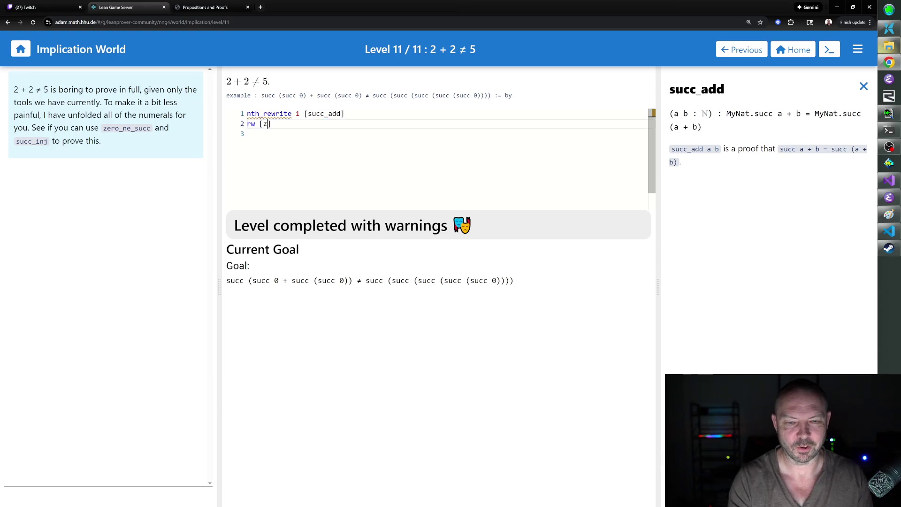
{"action": "type", "text": "c_one"}
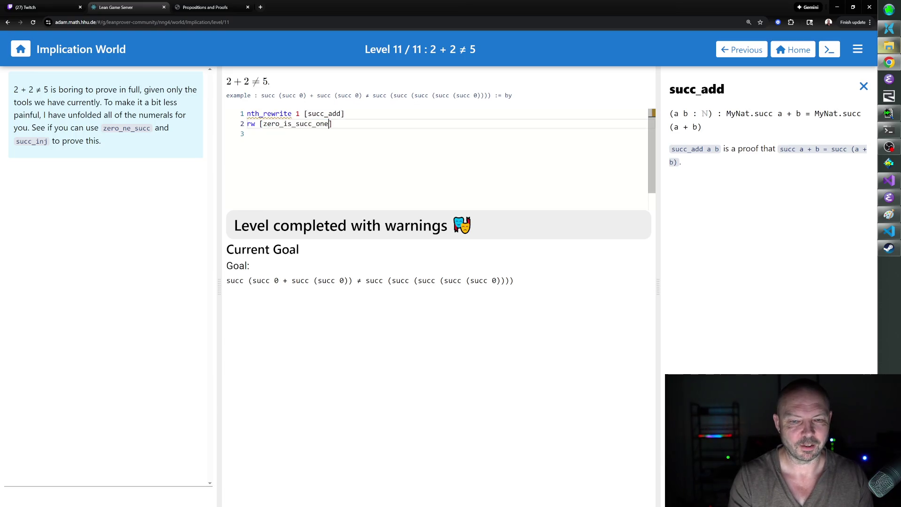
{"action": "key", "text": "End"}
{"action": "key", "text": "Return"}
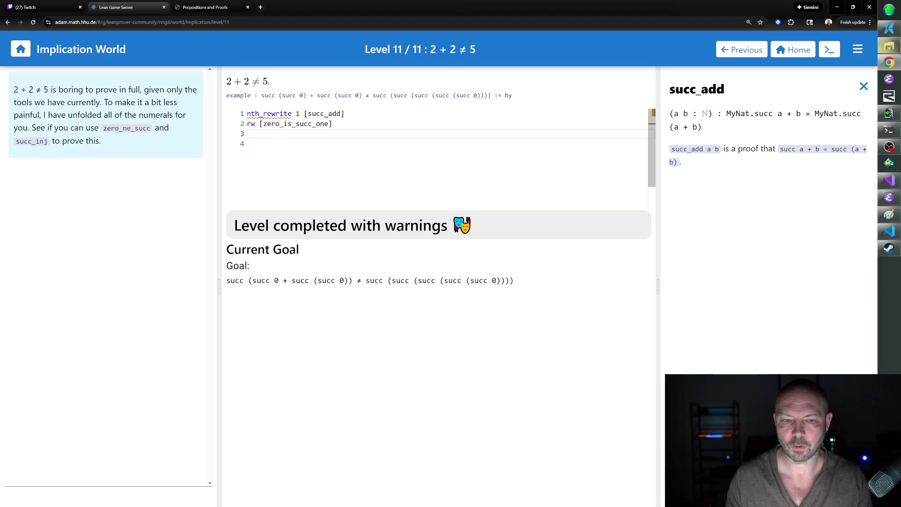
{"action": "double_click", "coordinate": [270, 124]}
{"action": "key", "text": "BackSpace"}
- Correct the line 2 lemma name to one_eq_succ_zero after checking the numeral theorems
{"action": "type", "text": "one"}
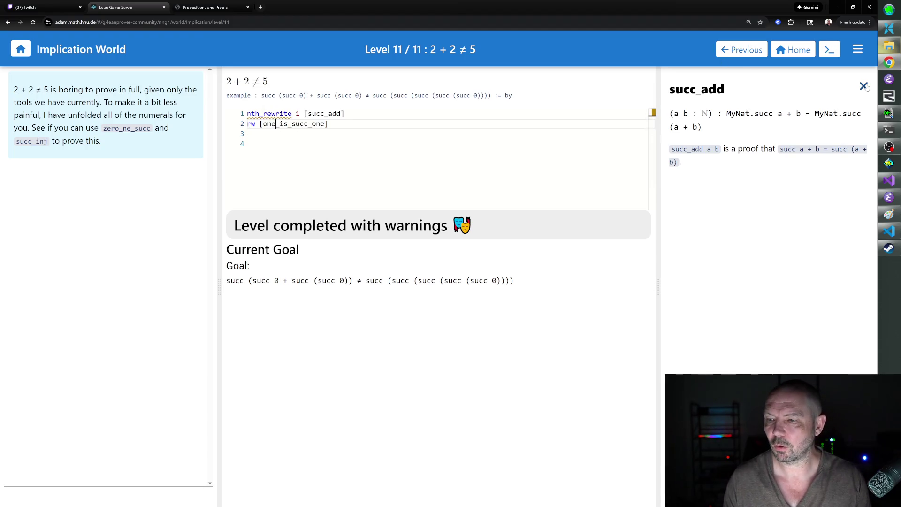
{"action": "left_click", "coordinate": [864, 86]}
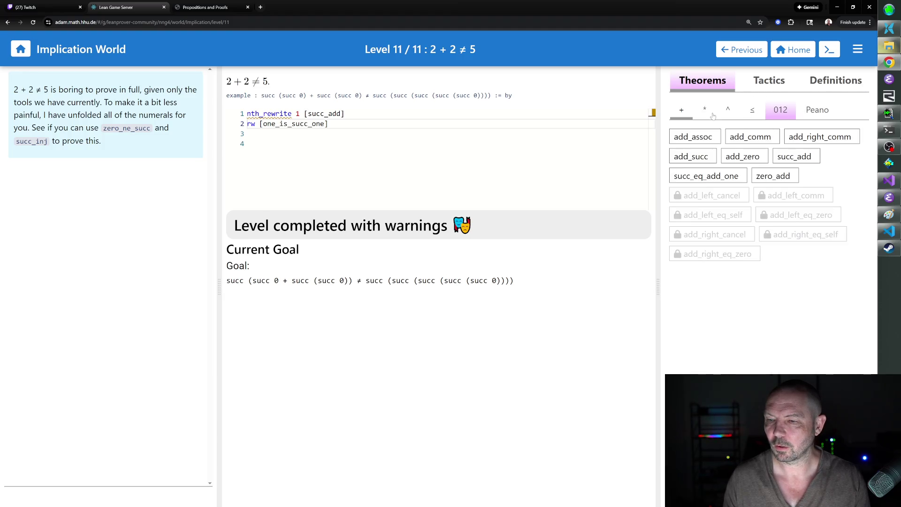
{"action": "left_click", "coordinate": [780, 111]}
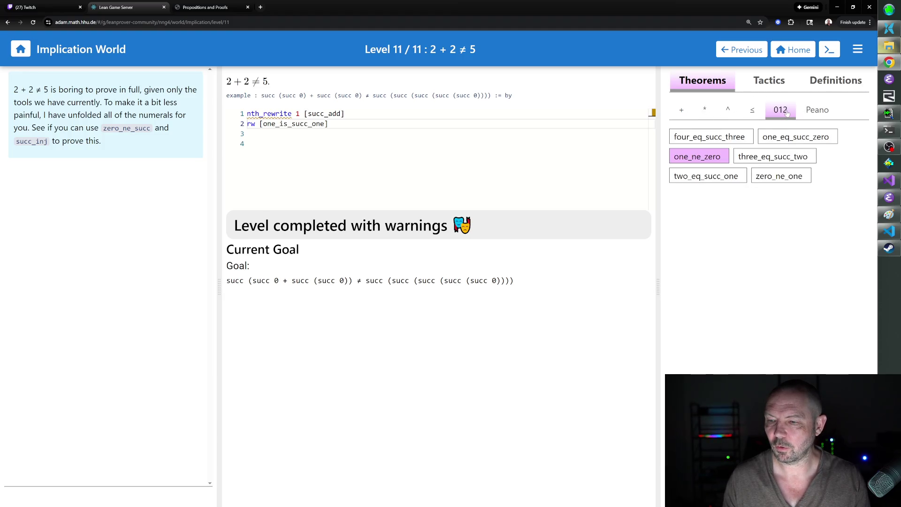
{"action": "left_click", "coordinate": [286, 124]}
{"action": "key", "text": "BackSpace"}
{"action": "key", "text": "BackSpace"}
{"action": "type", "text": "eq"}
{"action": "left_click", "coordinate": [325, 124]}
{"action": "key", "text": "BackSpace"}
{"action": "key", "text": "BackSpace"}
{"action": "key", "text": "BackSpace"}
{"action": "type", "text": "zero"}
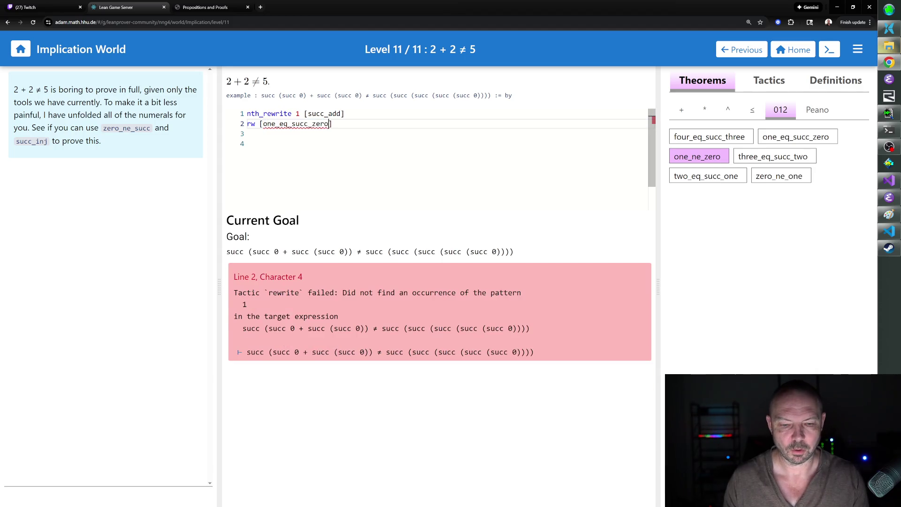
{"action": "left_click", "coordinate": [248, 133]}
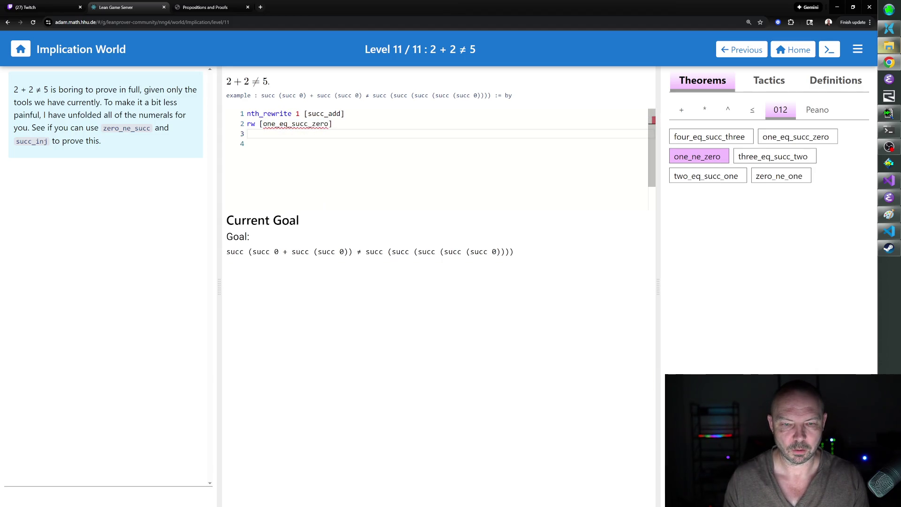
{"action": "left_click", "coordinate": [333, 123]}
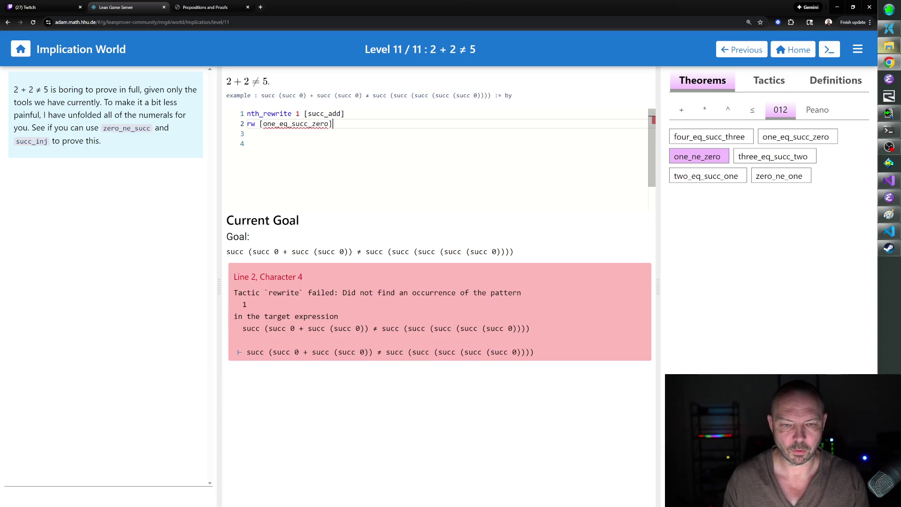
- Reverse the line 2 rewrite by inserting ← before one_eq_succ_zero
{"action": "left_click", "coordinate": [262, 123]}
{"action": "type", "text": "/l"}
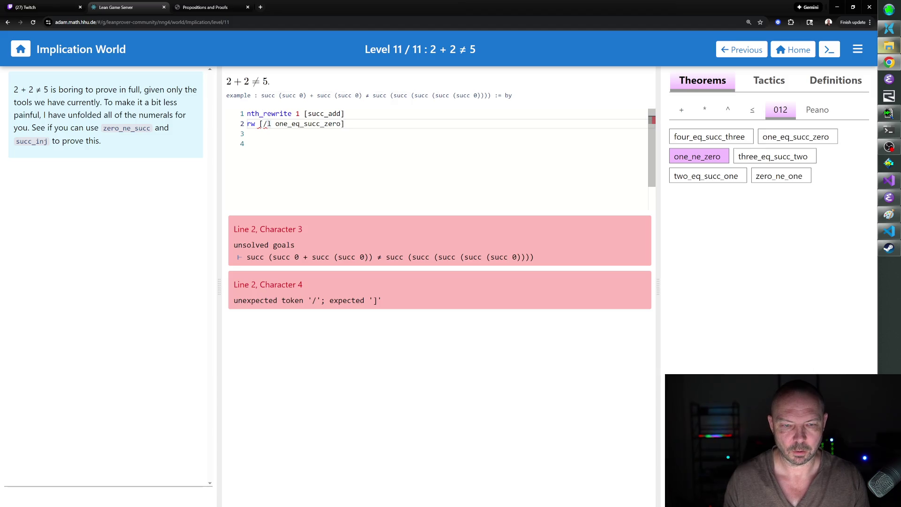
{"action": "double_click", "coordinate": [265, 124]}
{"action": "type", "text": "\\l"}
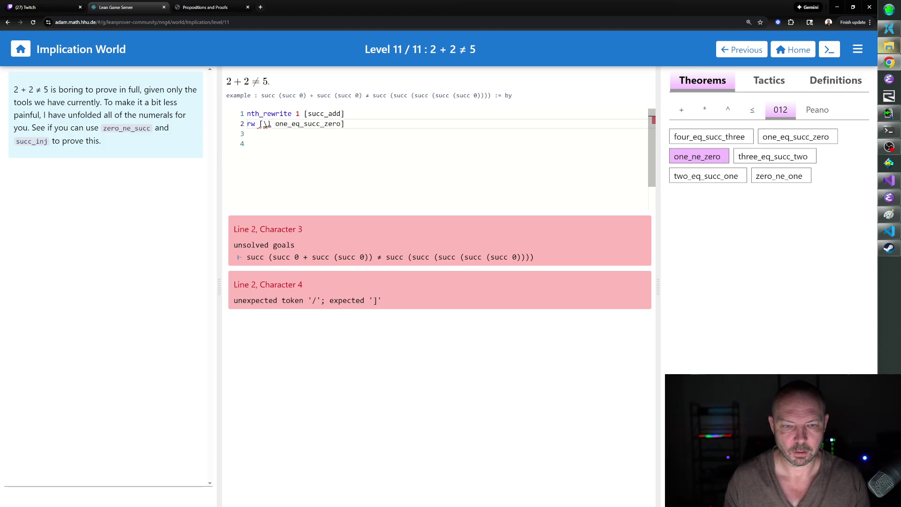
{"action": "left_click", "coordinate": [341, 124]}
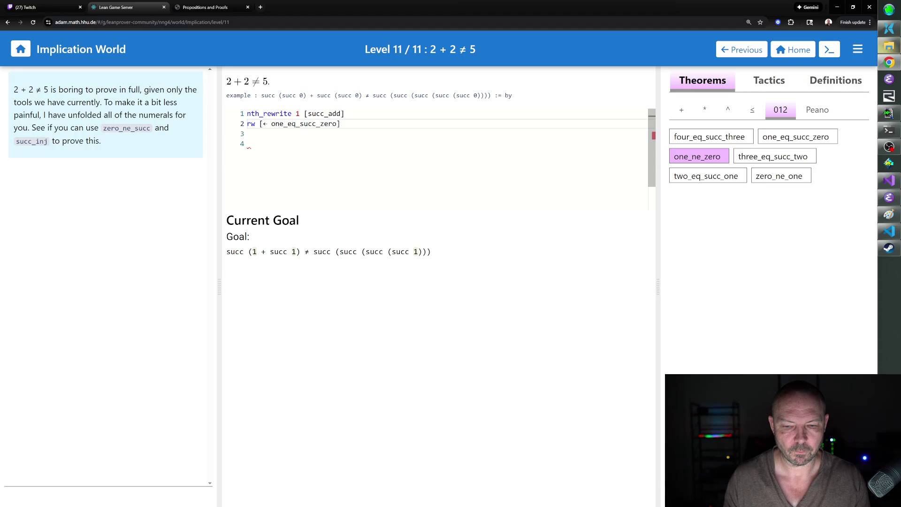
- Change line 2's rw to nth_rewrite 1, giving 'nth_rewrite 1 [← one_eq_succ_zero]'
{"action": "left_click", "coordinate": [255, 123]}
{"action": "key", "text": "BackSpace"}
{"action": "key", "text": "BackSpace"}
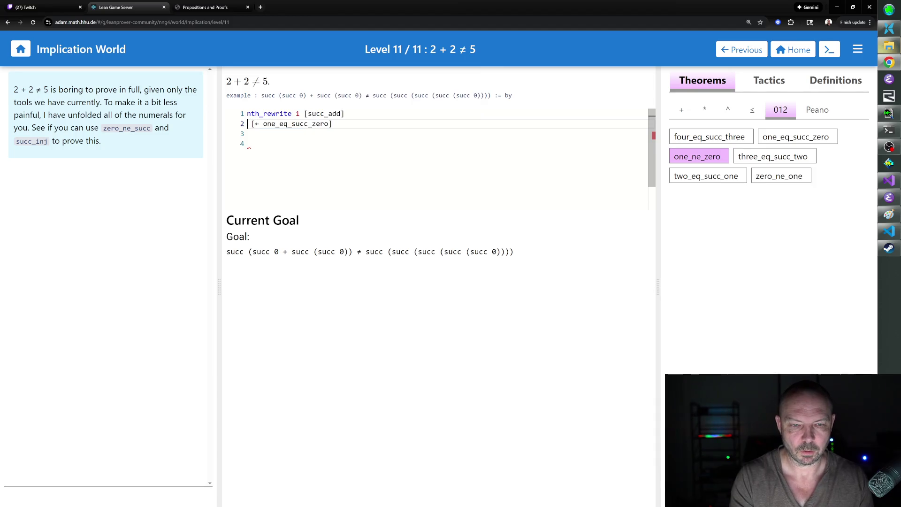
{"action": "type", "text": "nth_rewrite 1"}
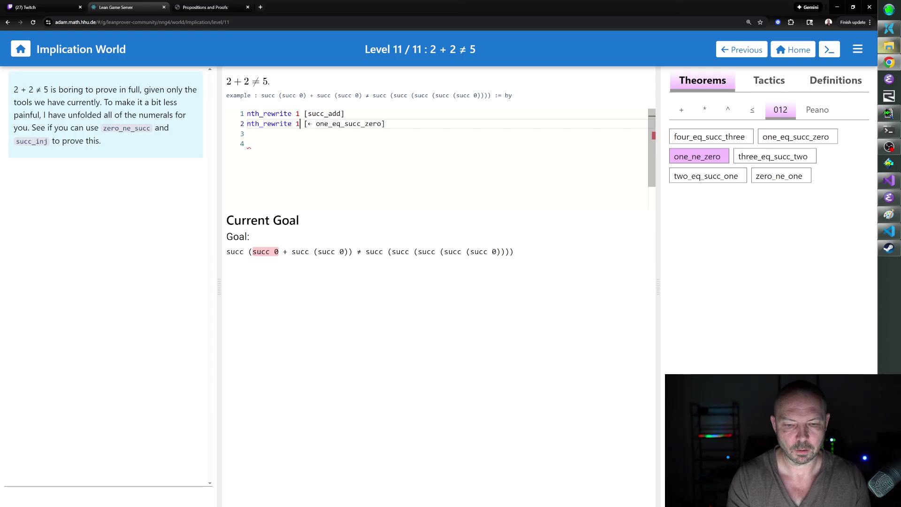
{"action": "key", "text": "BackSpace"}
{"action": "type", "text": "[1 2]"}
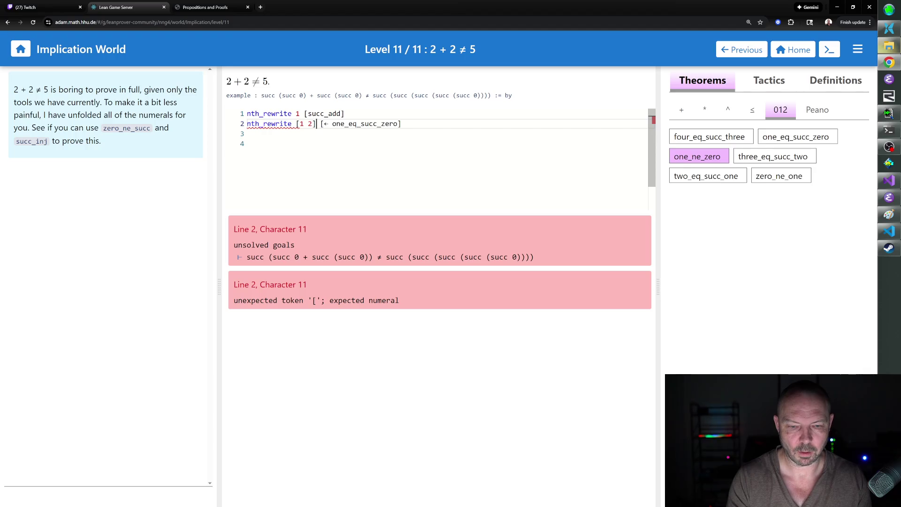
{"action": "key", "text": "BackSpace"}
{"action": "key", "text": "BackSpace"}
{"action": "key", "text": "BackSpace"}
{"action": "type", "text": "1"}
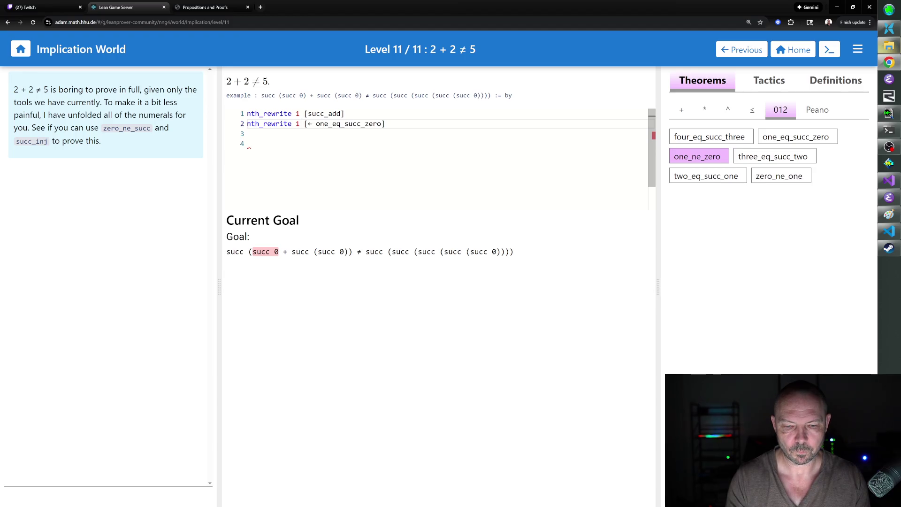
- Check the goal after line 2, then review the succ_add and succ_eq_add_one docs
{"action": "left_click", "coordinate": [385, 123]}
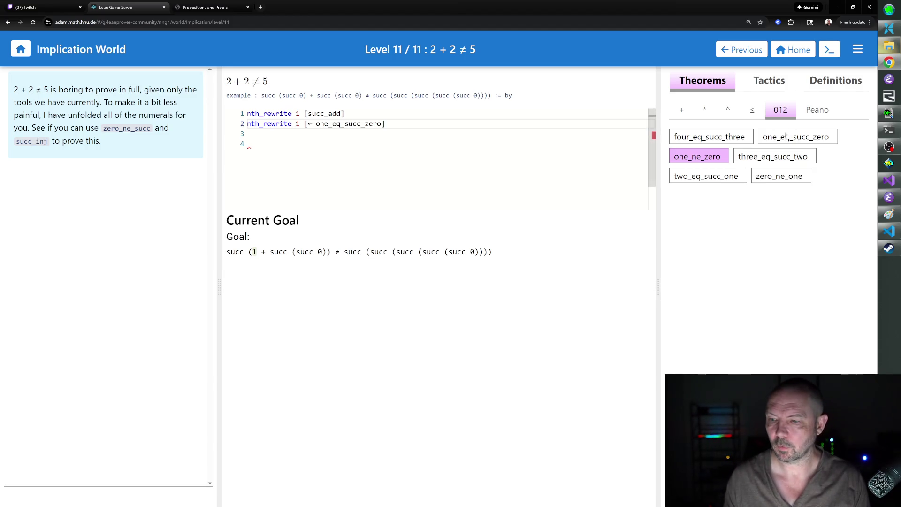
{"action": "mouse_move", "coordinate": [769, 139]}
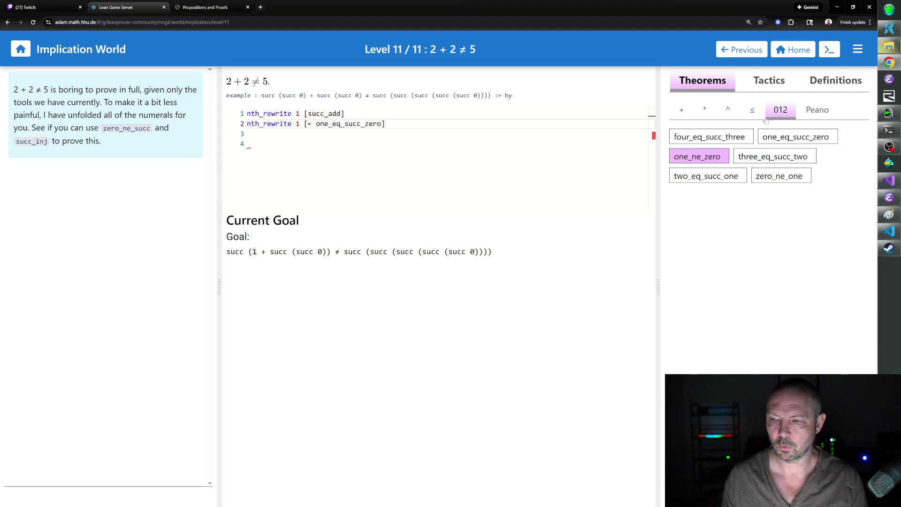
{"action": "left_click", "coordinate": [682, 110]}
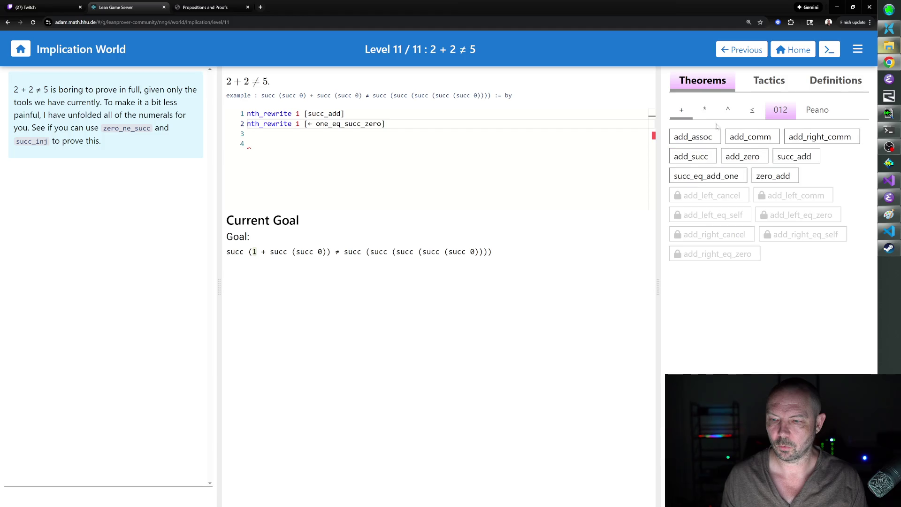
{"action": "left_click", "coordinate": [787, 160]}
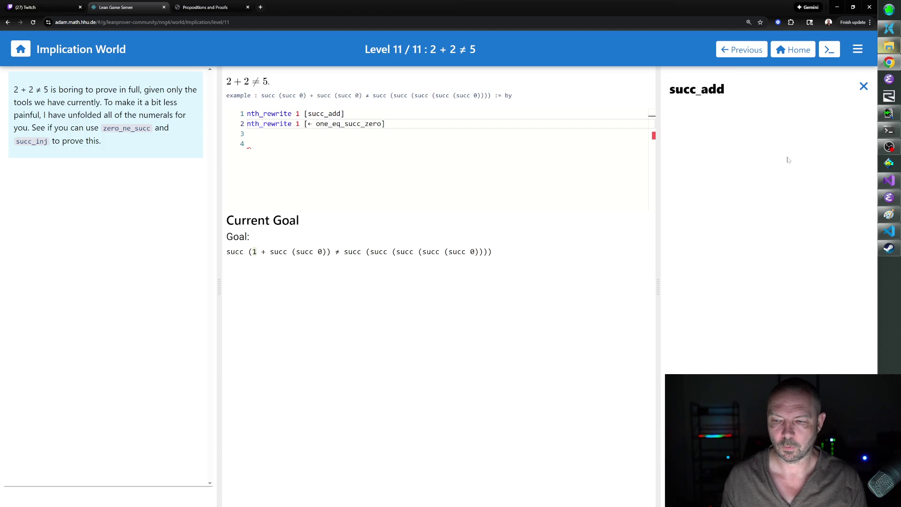
{"action": "left_click", "coordinate": [863, 87]}
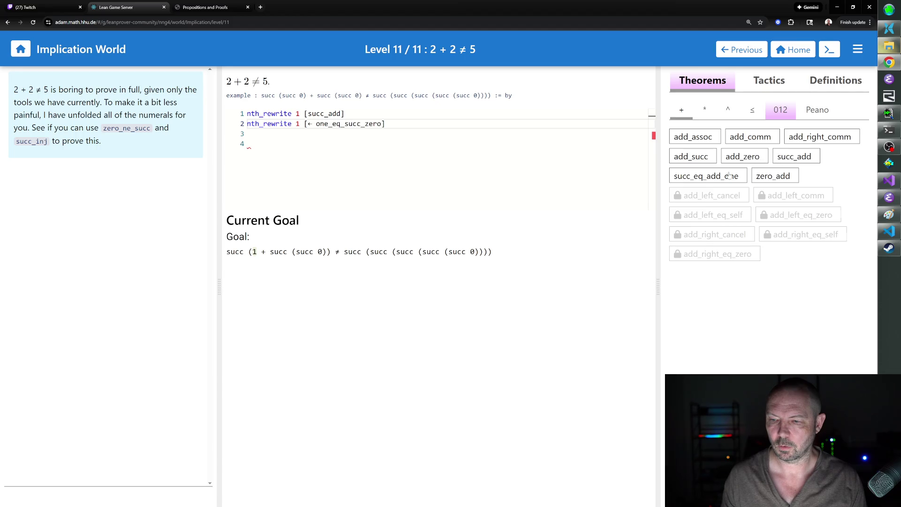
{"action": "left_click", "coordinate": [706, 177]}
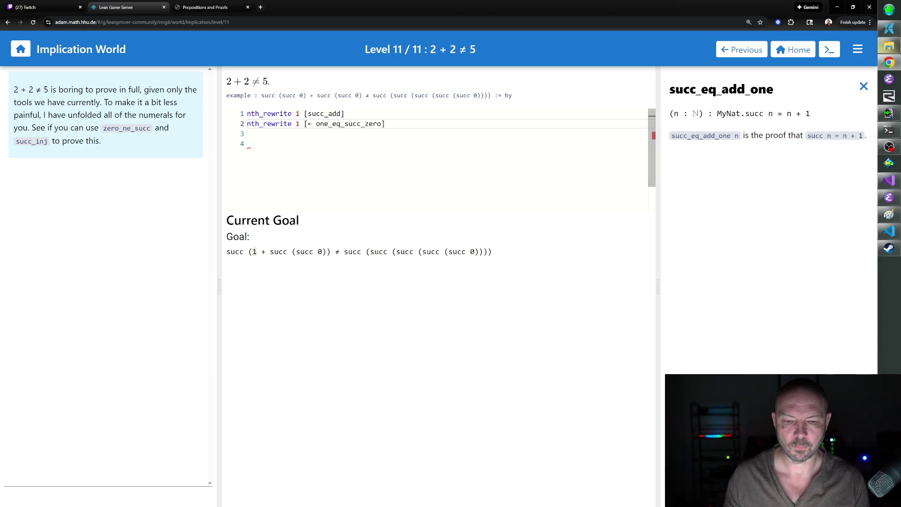
- Add 'rw [add_comm]' as proof line 3
{"action": "left_click", "coordinate": [249, 134]}
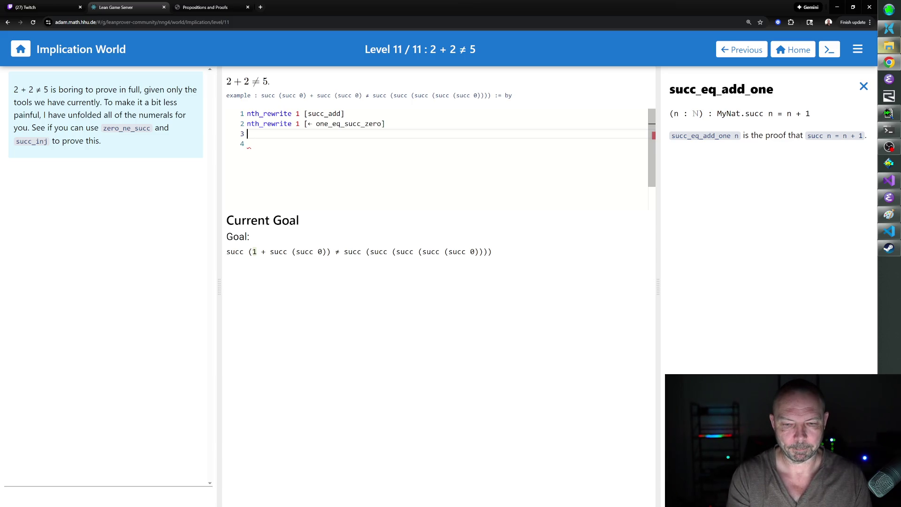
{"action": "type", "text": "rw add_as"}
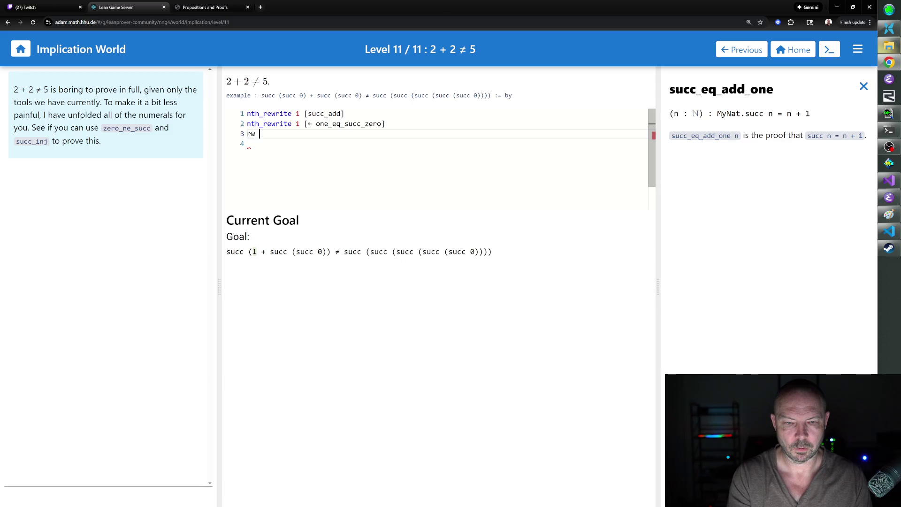
{"action": "key", "text": "BackSpace"}
{"action": "key", "text": "BackSpace"}
{"action": "type", "text": "comm"}
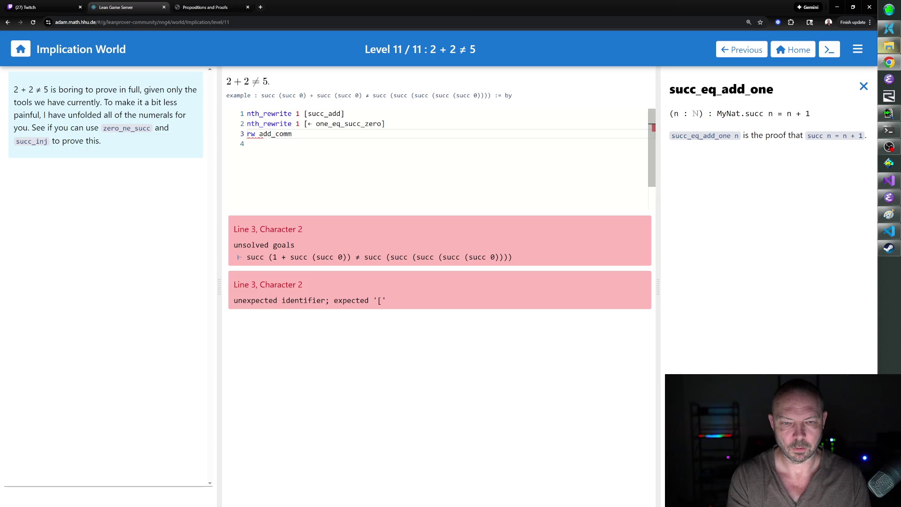
{"action": "key", "text": "BackSpace"}
{"action": "key", "text": "BackSpace"}
{"action": "key", "text": "BackSpace"}
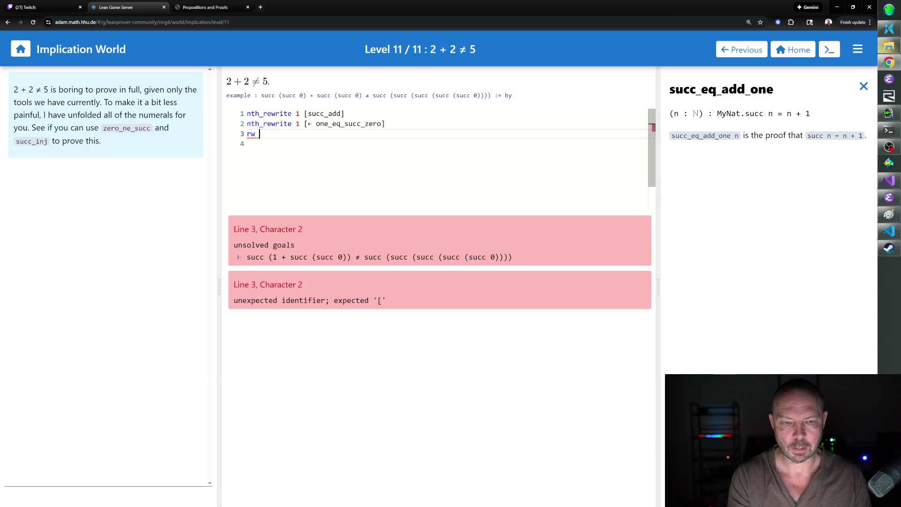
{"action": "type", "text": "[add_comm"}
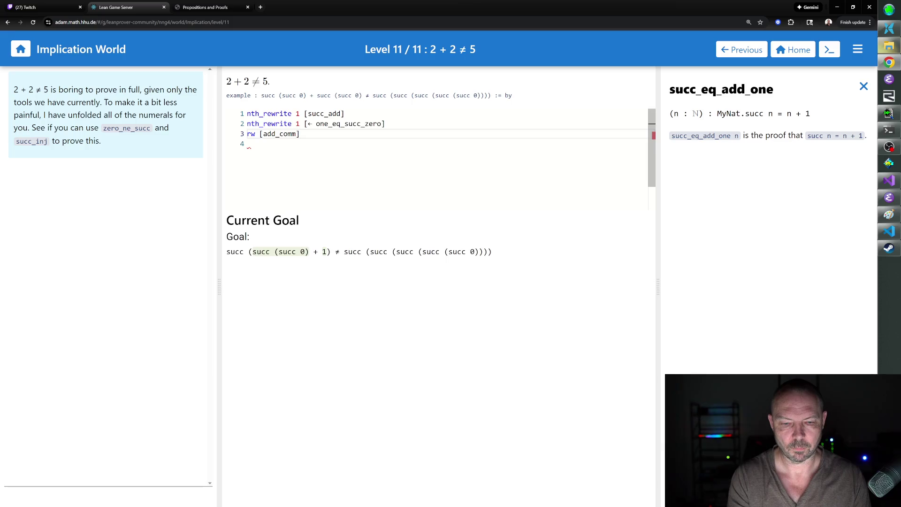
{"action": "key", "text": "Return"}
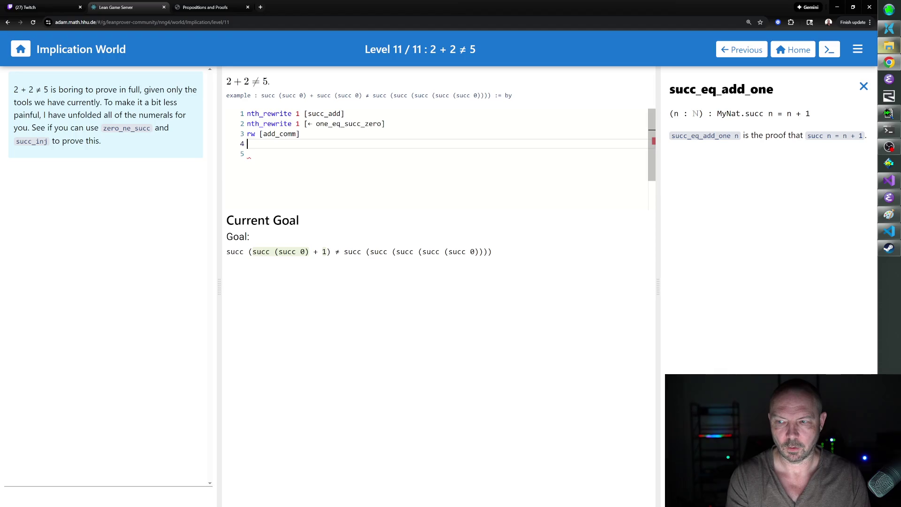
- Add 'rw [← succ_eq_add_one]' as line 4, leaving the 4 ≠ 5 goal
{"action": "type", "text": "rw [succ_e"}
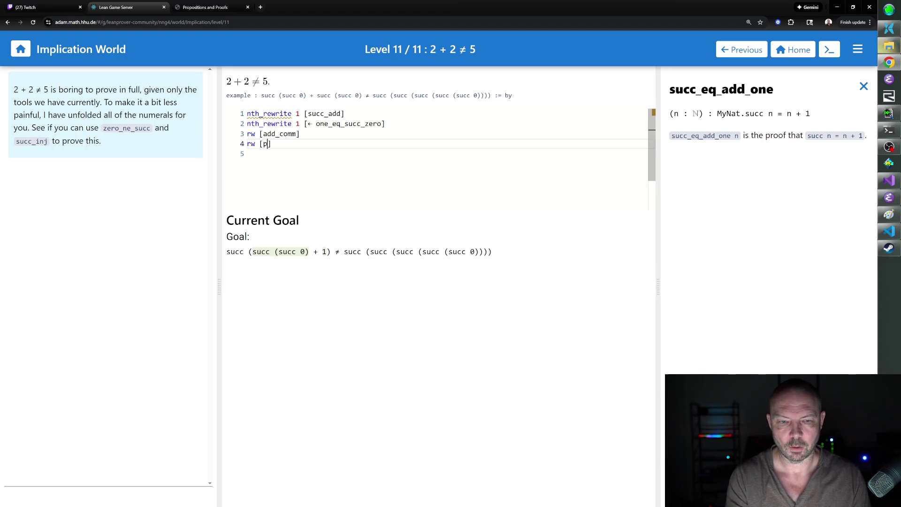
{"action": "type", "text": "q_add_one"}
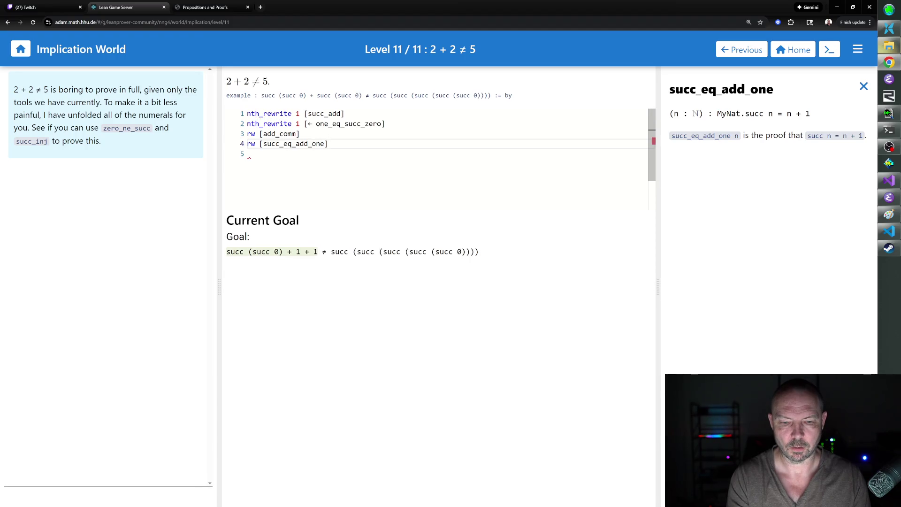
{"action": "key", "text": "ctrl+BackSpace"}
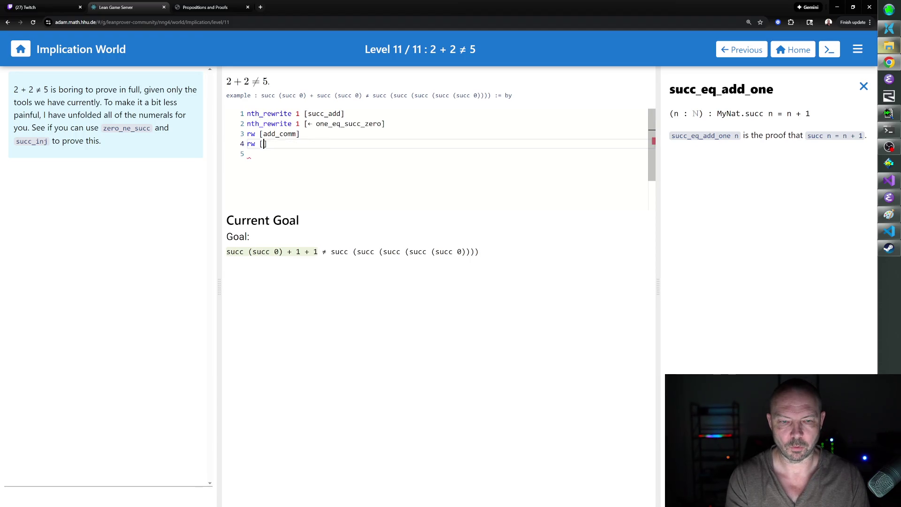
{"action": "type", "text": "← succ_eq_"}
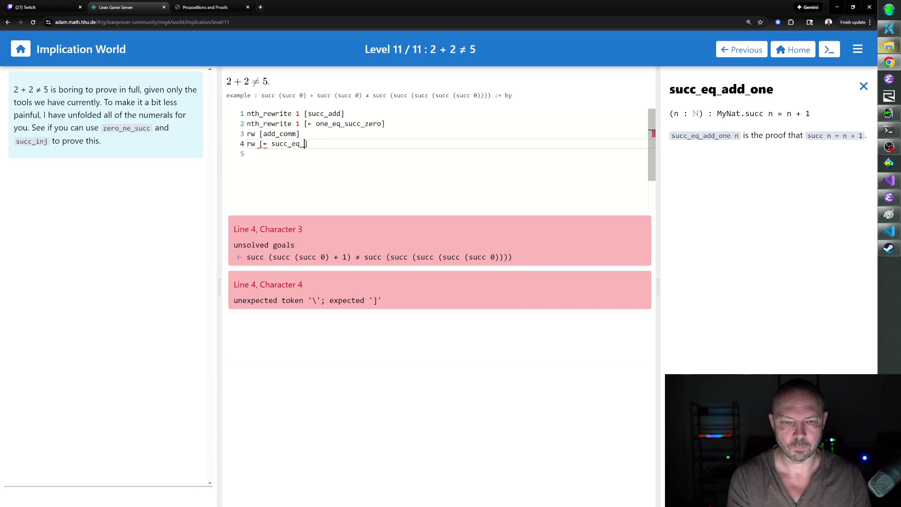
{"action": "type", "text": "add_one"}
{"action": "key", "text": "Return"}
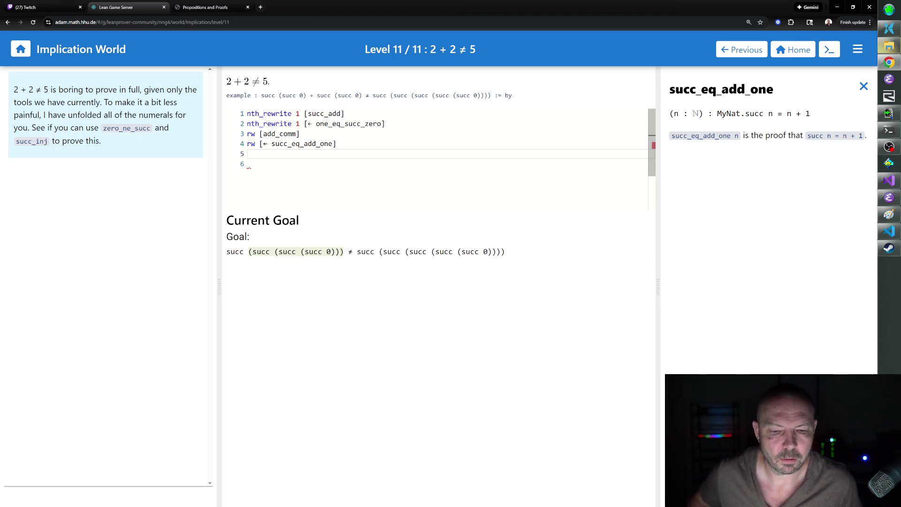
{"action": "left_click", "coordinate": [863, 86]}
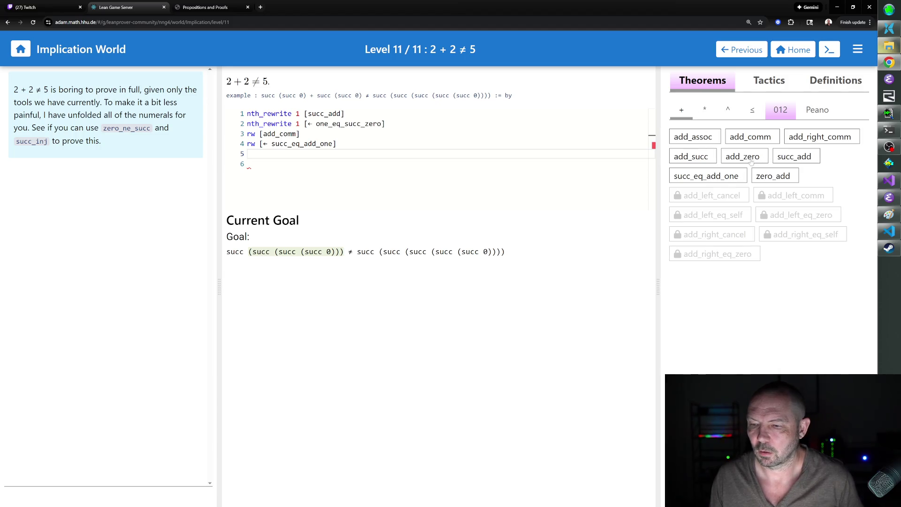
{"action": "left_click", "coordinate": [814, 111]}
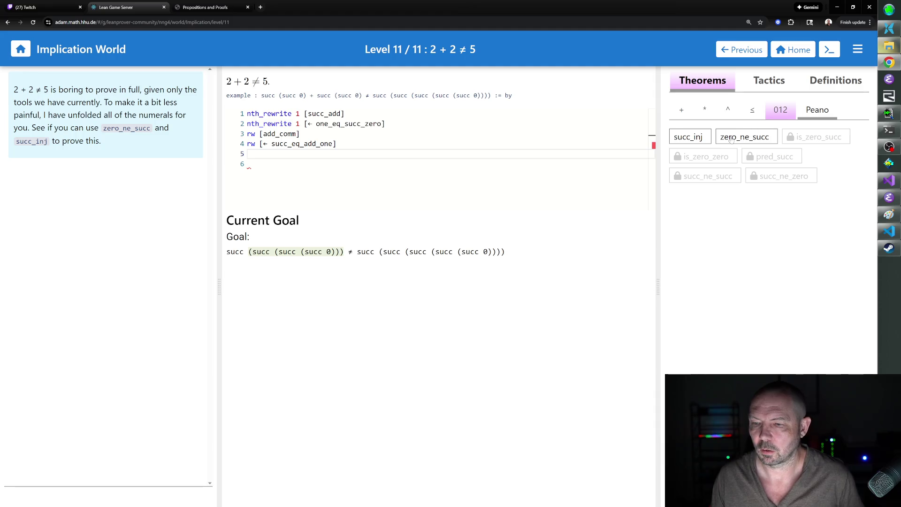
{"action": "left_click", "coordinate": [706, 140]}
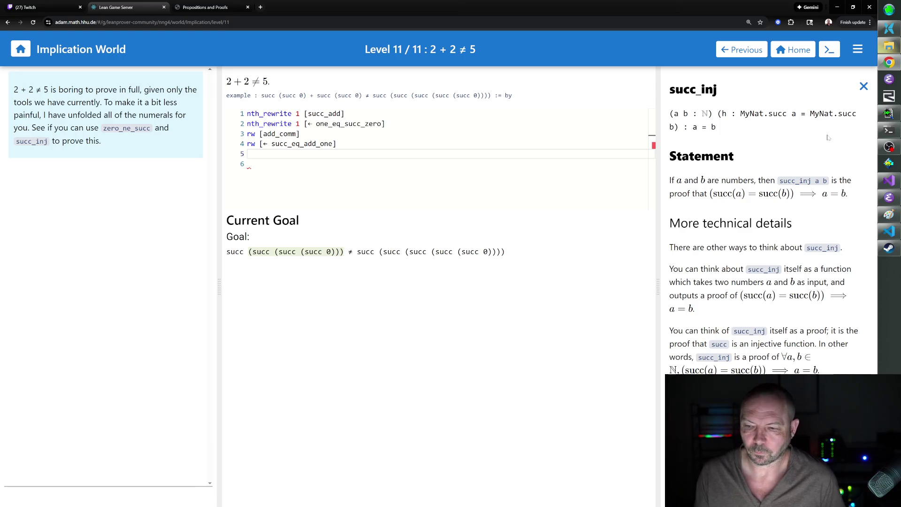
{"action": "left_click", "coordinate": [864, 88]}
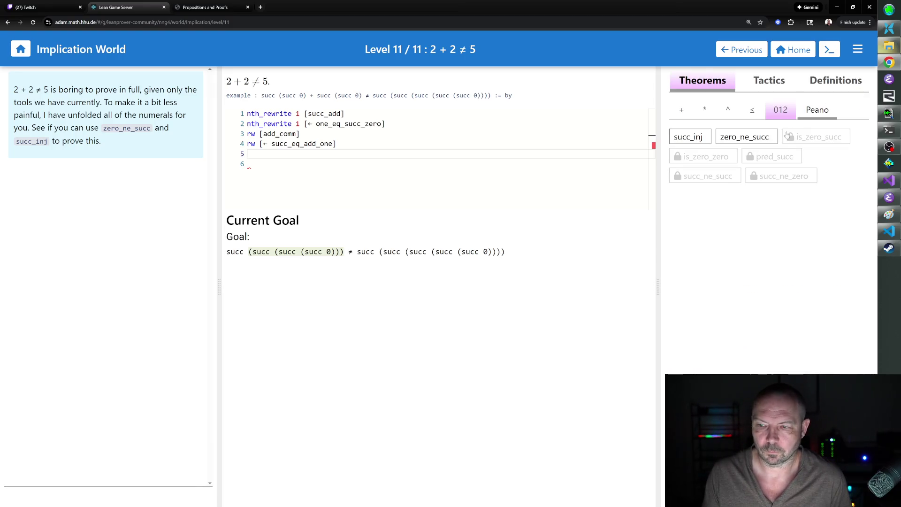
{"action": "left_click", "coordinate": [764, 140]}
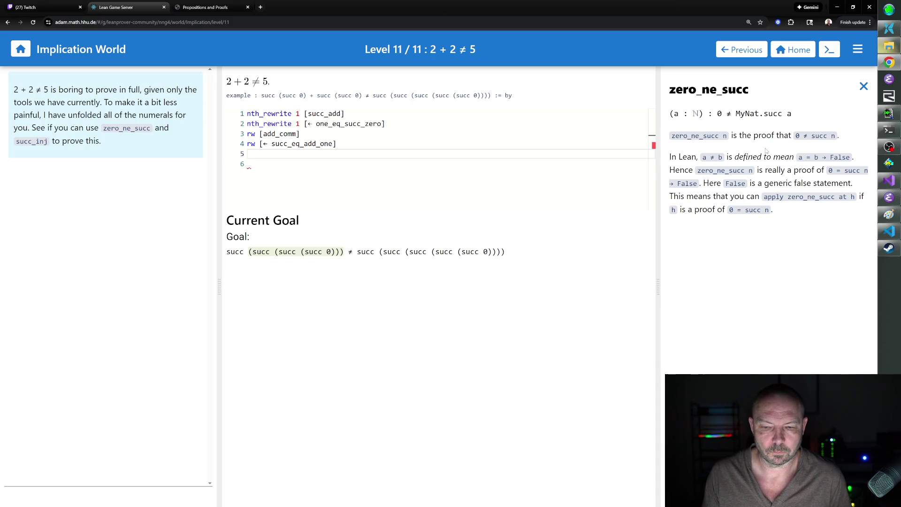
{"action": "mouse_move", "coordinate": [322, 253]}
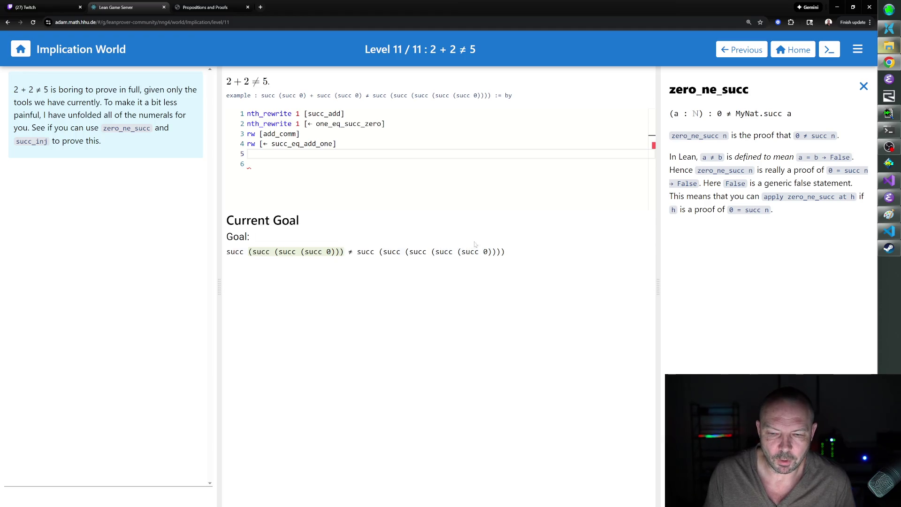
{"action": "mouse_move", "coordinate": [474, 252]}
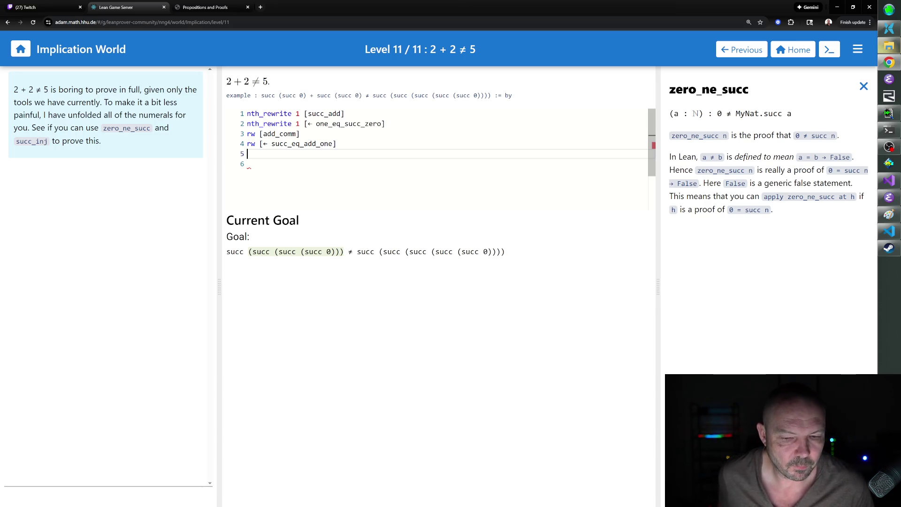
- Add 'intro h' on line 5 so the goal becomes False, and close the zero_ne_succ documentation
{"action": "type", "text": "intro h"}
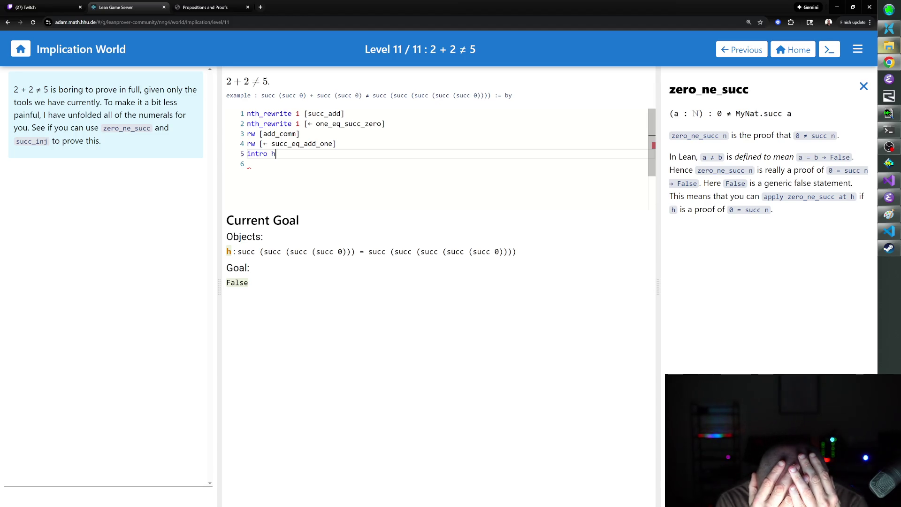
{"action": "key", "text": "Return"}
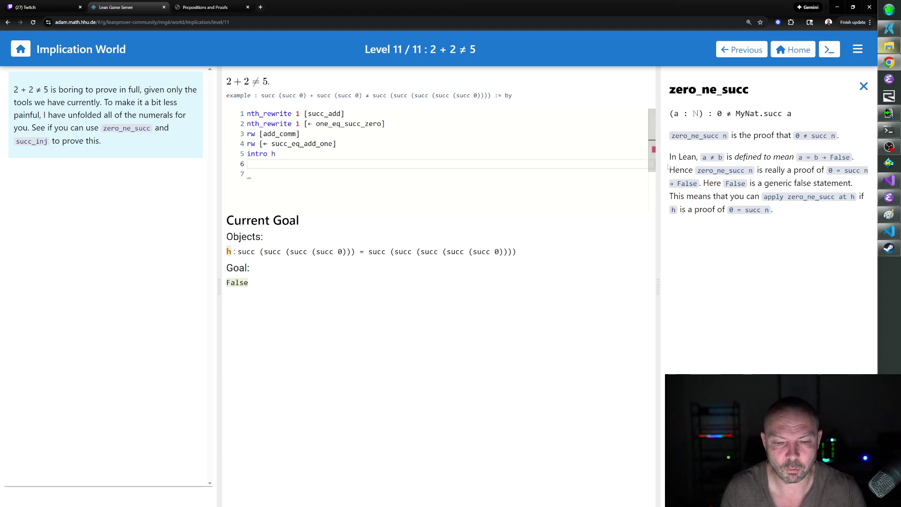
{"action": "left_click", "coordinate": [863, 86]}
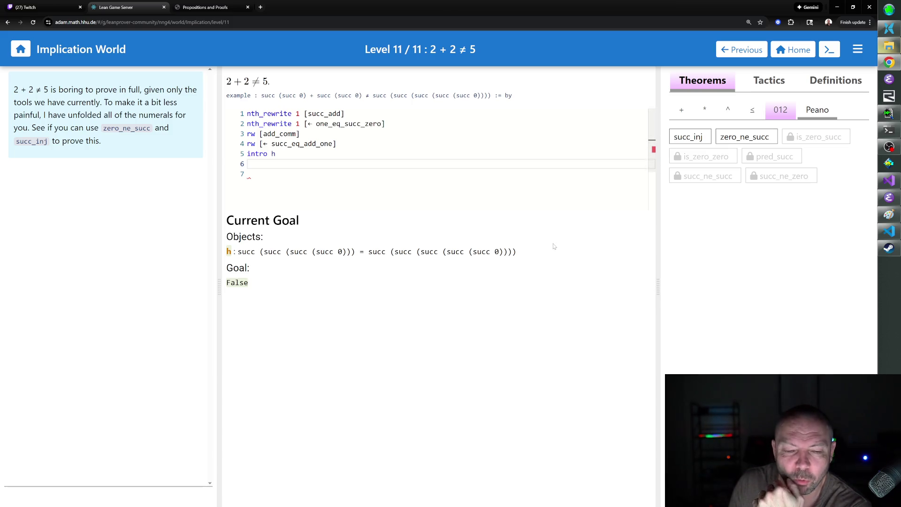
- Show the succ_inj theorem documentation, which turns succ a = succ b into a = b
{"action": "left_click", "coordinate": [742, 137]}
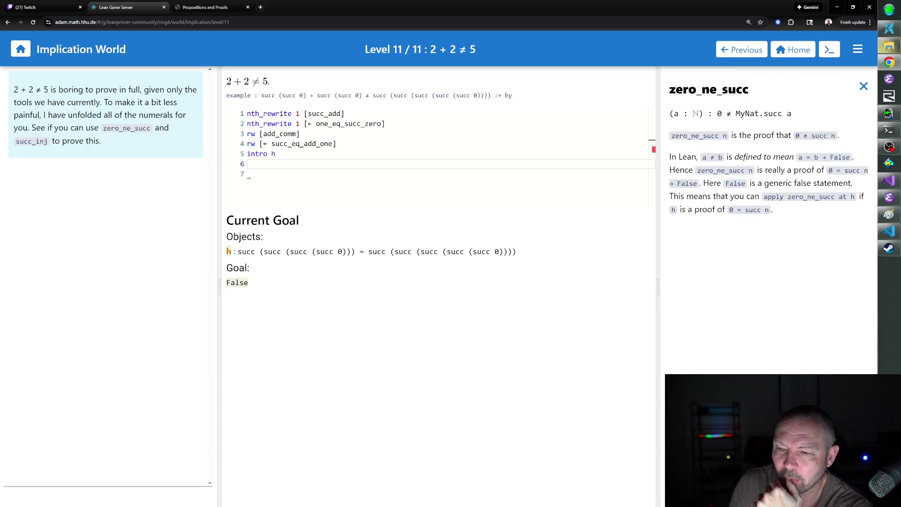
{"action": "left_click", "coordinate": [864, 86]}
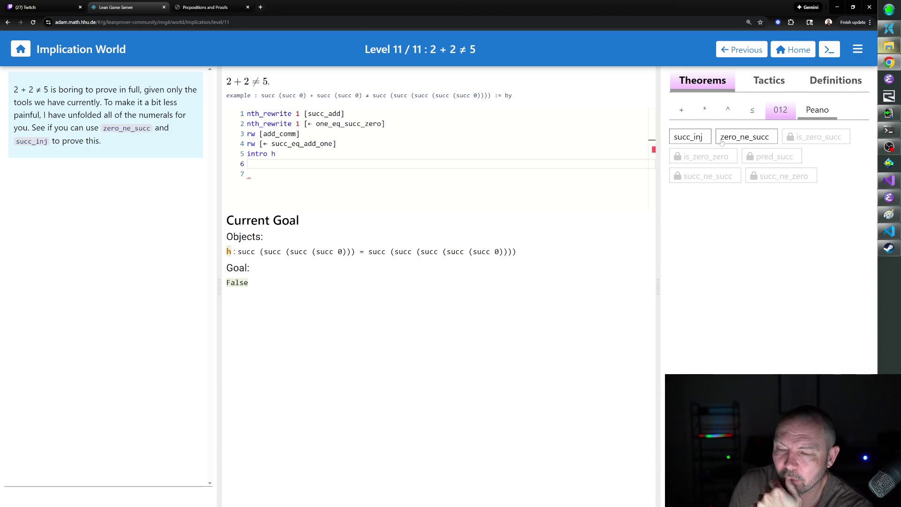
{"action": "left_click", "coordinate": [729, 142]}
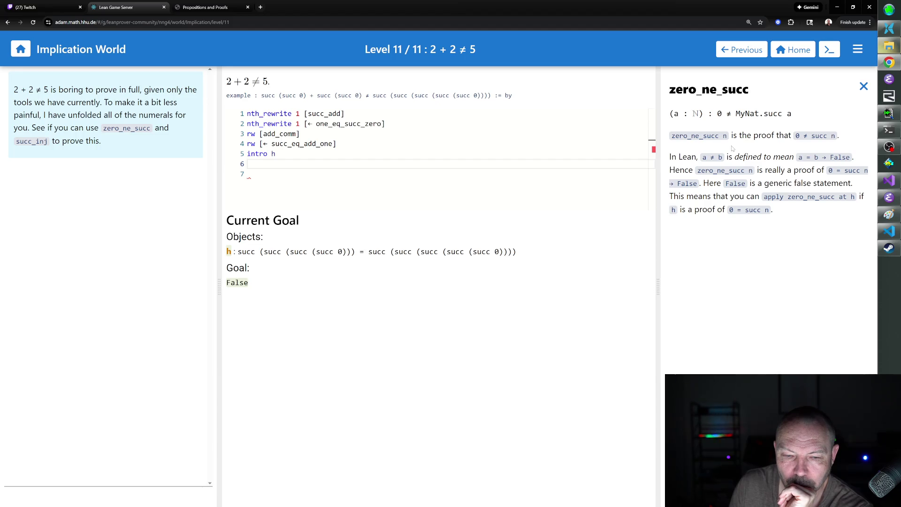
{"action": "left_click", "coordinate": [862, 87]}
{"action": "left_click", "coordinate": [701, 142]}
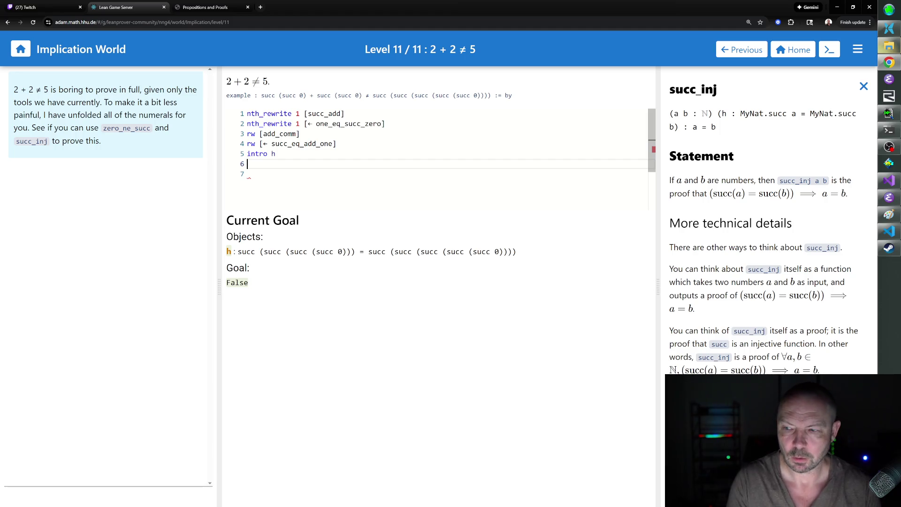
- Write 'apply succ_inj at h' on line 6 and copy that line
{"action": "type", "text": "apply s"}
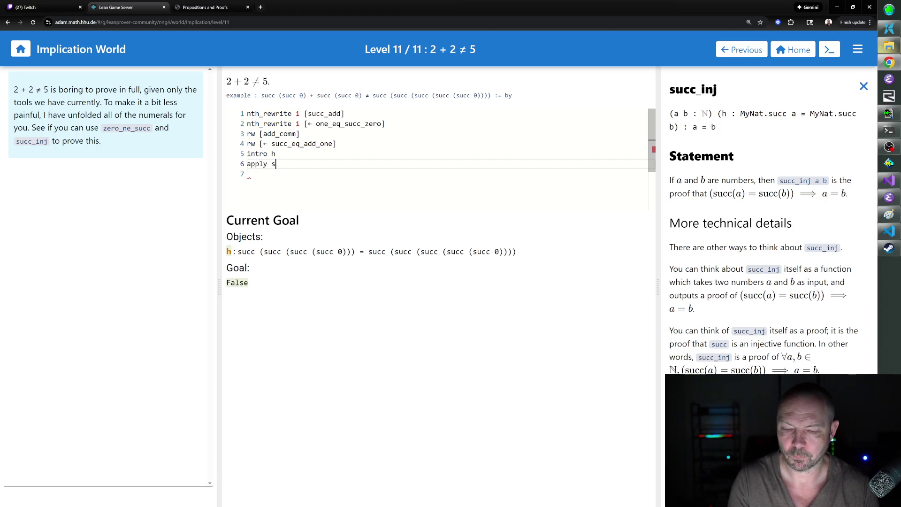
{"action": "type", "text": "ucc_inj"}
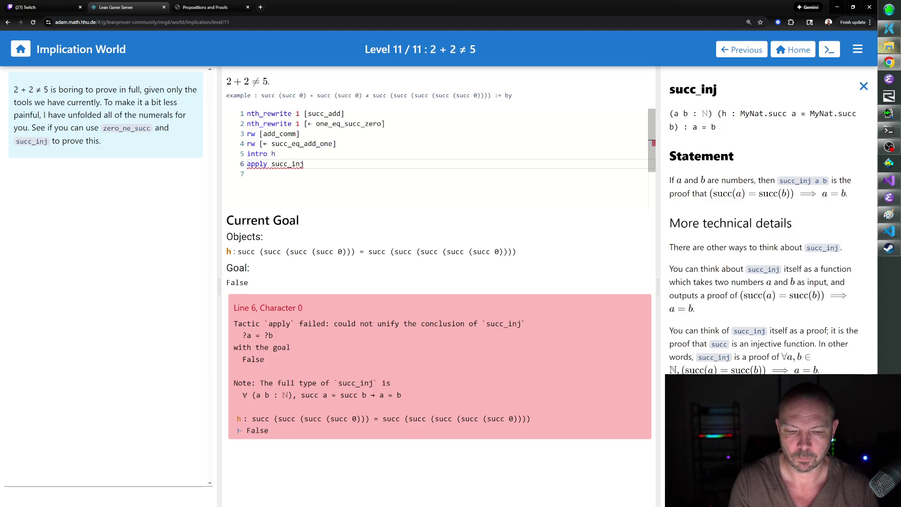
{"action": "type", "text": " at h"}
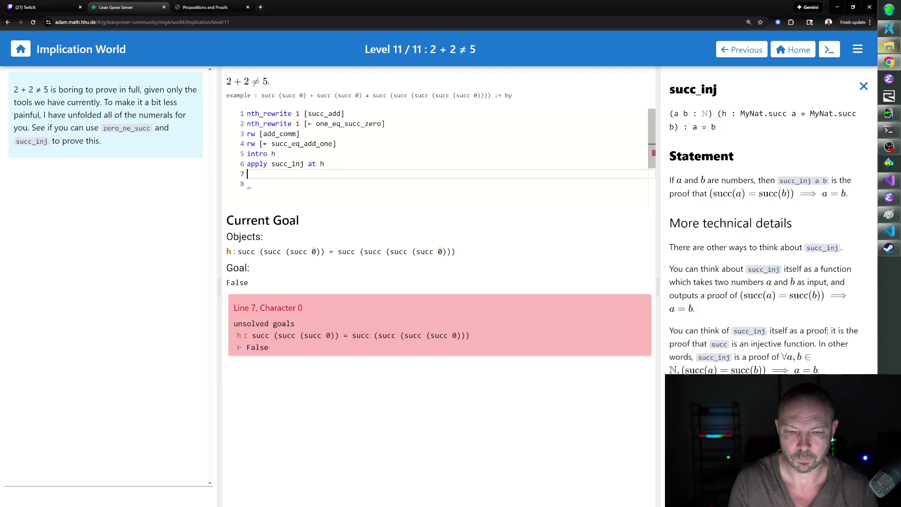
{"action": "key", "text": "Return"}
{"action": "double_click", "coordinate": [287, 164]}
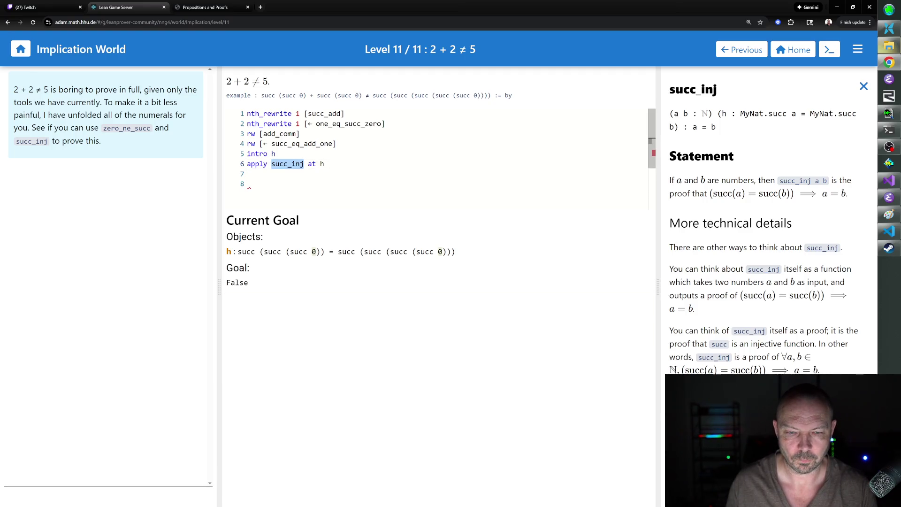
{"action": "left_click_drag", "start_coordinate": [323, 163], "coordinate": [247, 164]}
{"action": "key", "text": "ctrl+c"}
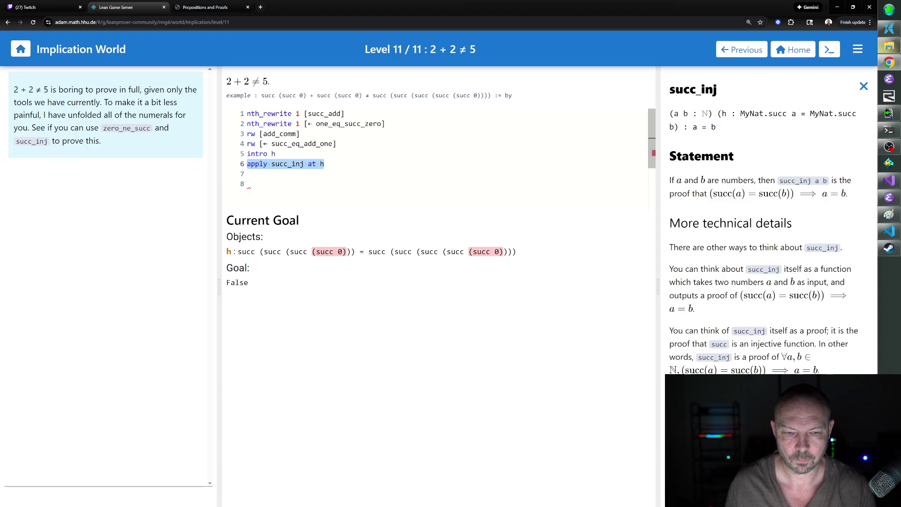
- Paste the succ_inj line three more times until h reads 0 = succ 0, closing the documentation
{"action": "key", "text": "Down"}
{"action": "key", "text": "ctrl+v"}
{"action": "left_click", "coordinate": [247, 183]}
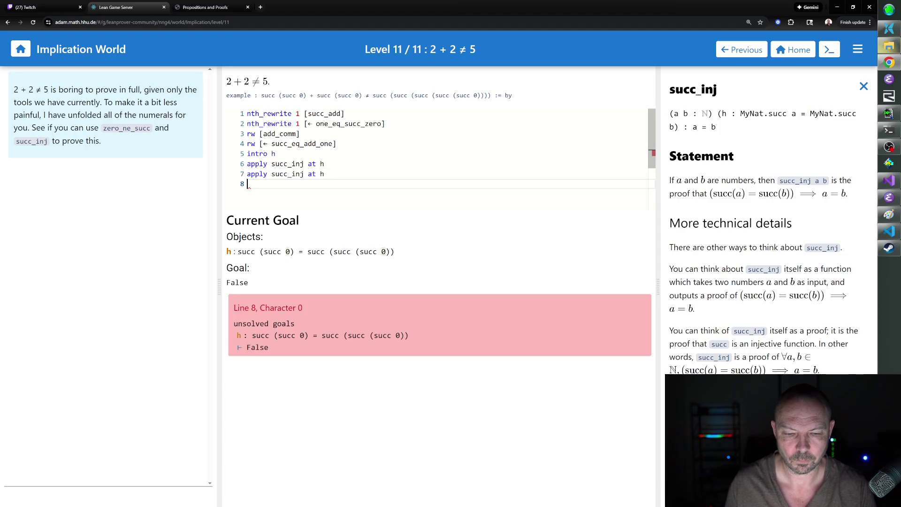
{"action": "key", "text": "ctrl+v"}
{"action": "key", "text": "Return"}
{"action": "key", "text": "ctrl+v"}
{"action": "key", "text": "Return"}
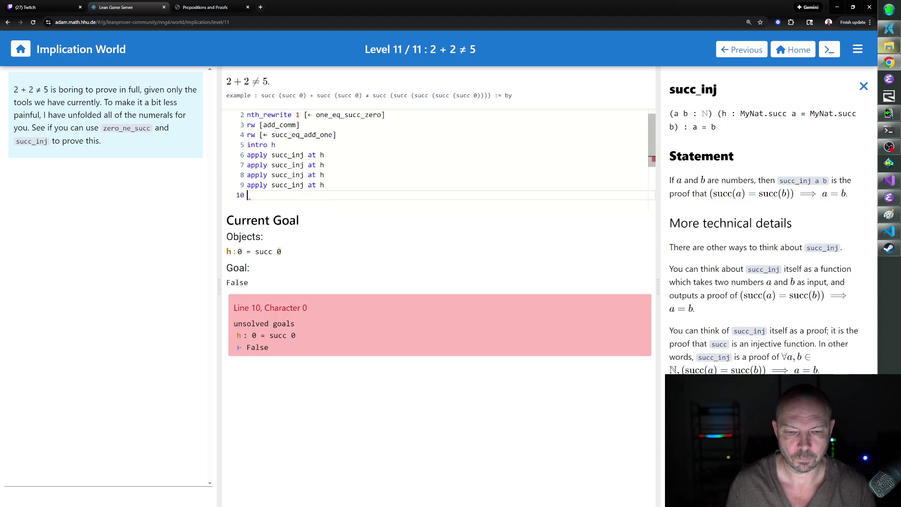
{"action": "left_click", "coordinate": [863, 87]}
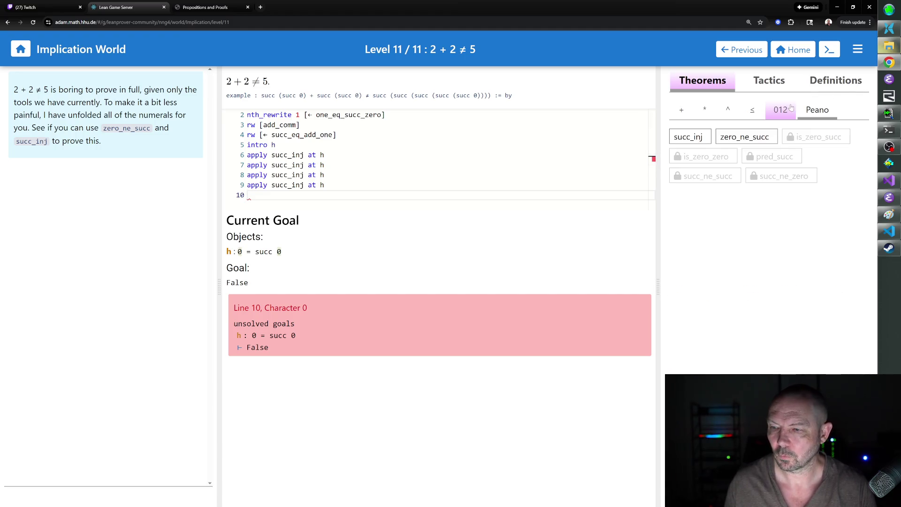
- Add 'apply zero_ne_succ at h' on line 10, correcting the typo, so h becomes False
{"action": "left_click", "coordinate": [764, 137]}
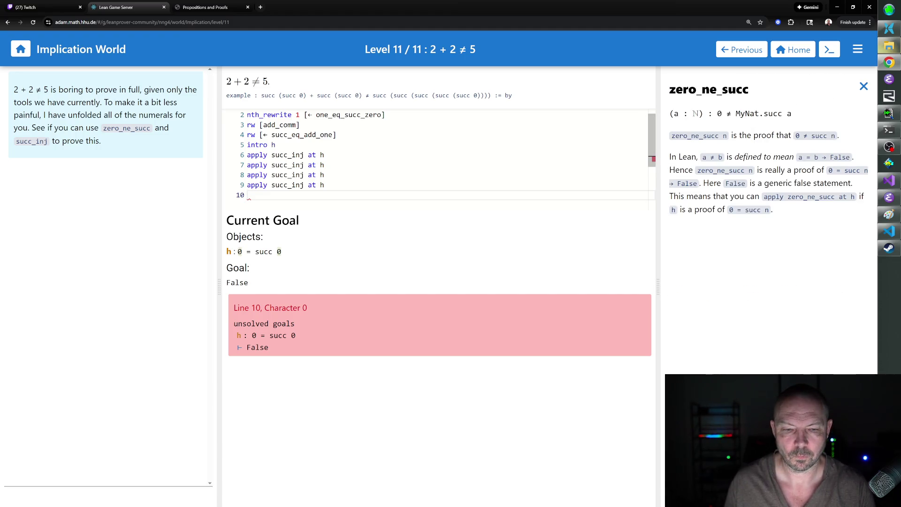
{"action": "type", "text": "apply "}
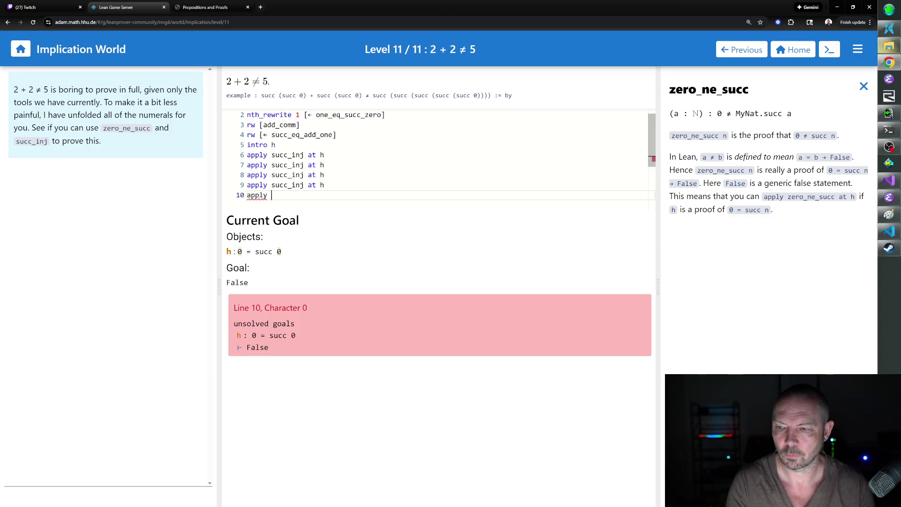
{"action": "type", "text": "zero_ne_succ"}
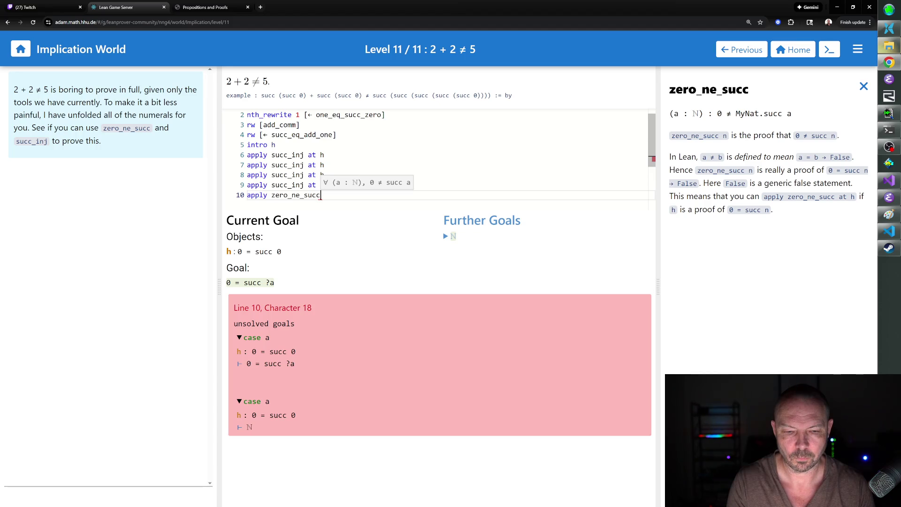
{"action": "type", "text": " at h"}
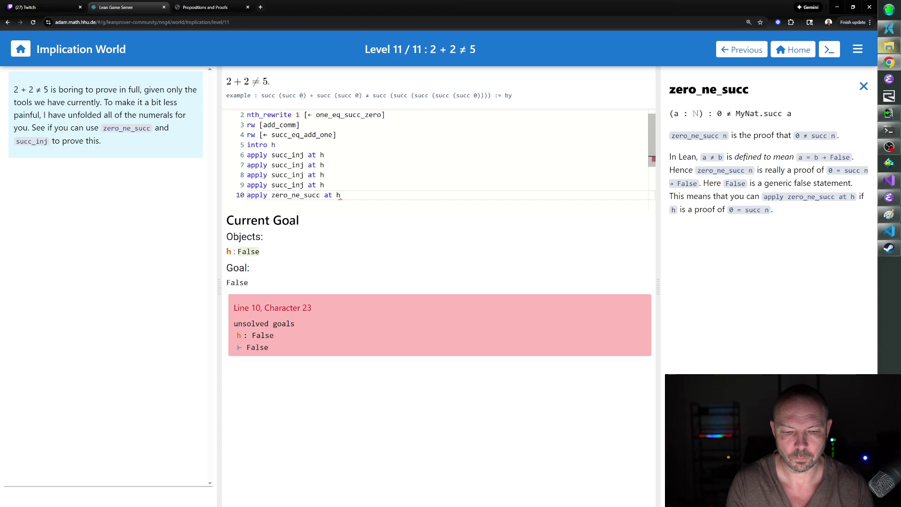
{"action": "key", "text": "BackSpace"}
{"action": "key", "text": "BackSpace"}
{"action": "key", "text": "BackSpace"}
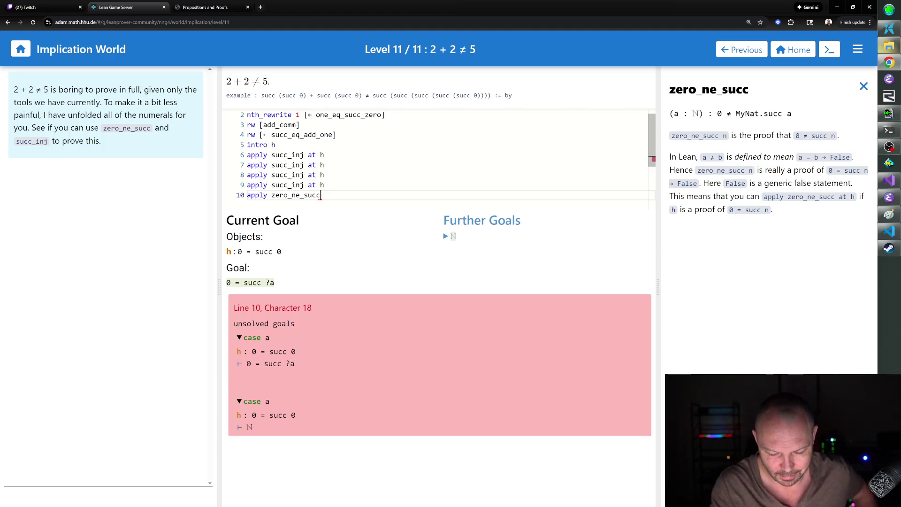
{"action": "type", "text": "ath"}
{"action": "key", "text": "BackSpace"}
{"action": "type", "text": "h"}
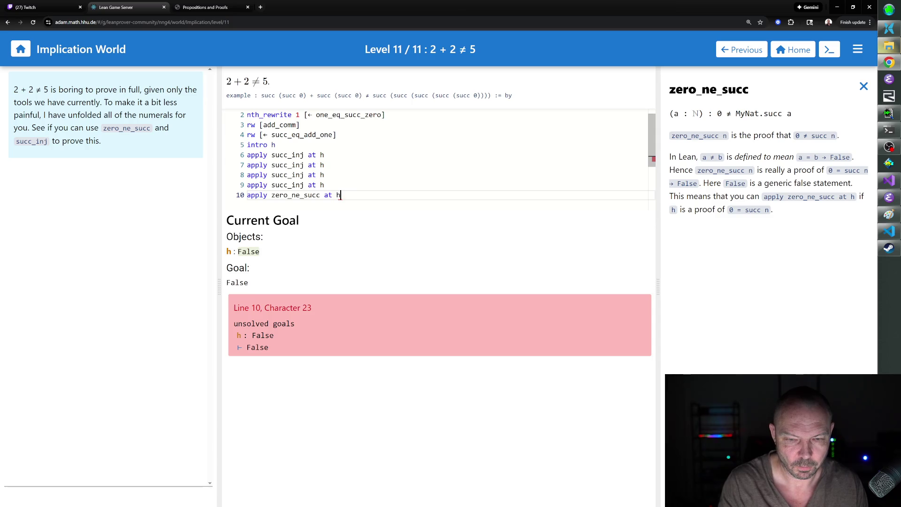
{"action": "key", "text": "Return"}
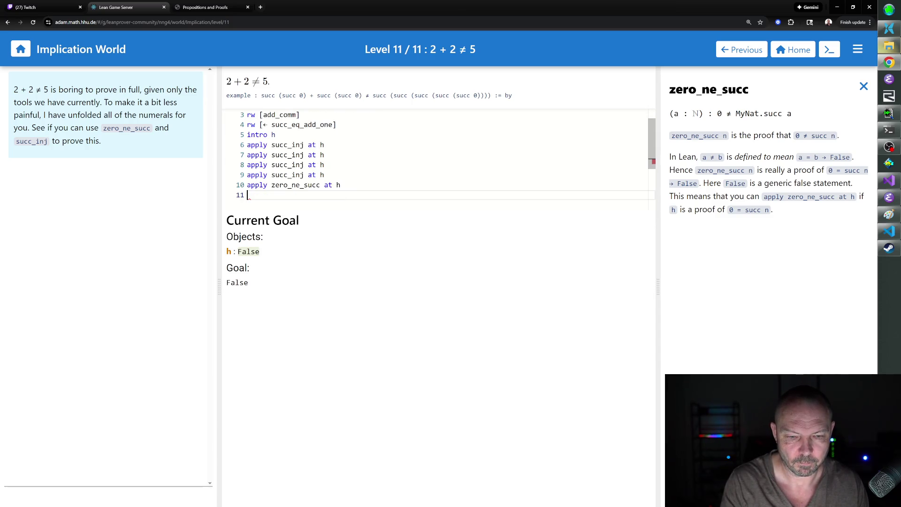
- Finish with 'exact h' on line 11 so Level 11 reports No Goals, and close the documentation
{"action": "type", "text": "exact h"}
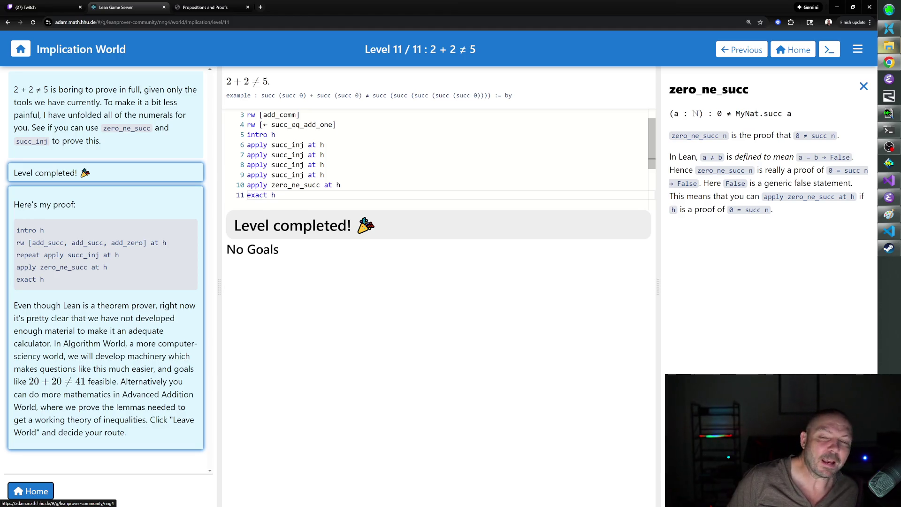
{"action": "left_click", "coordinate": [863, 86]}
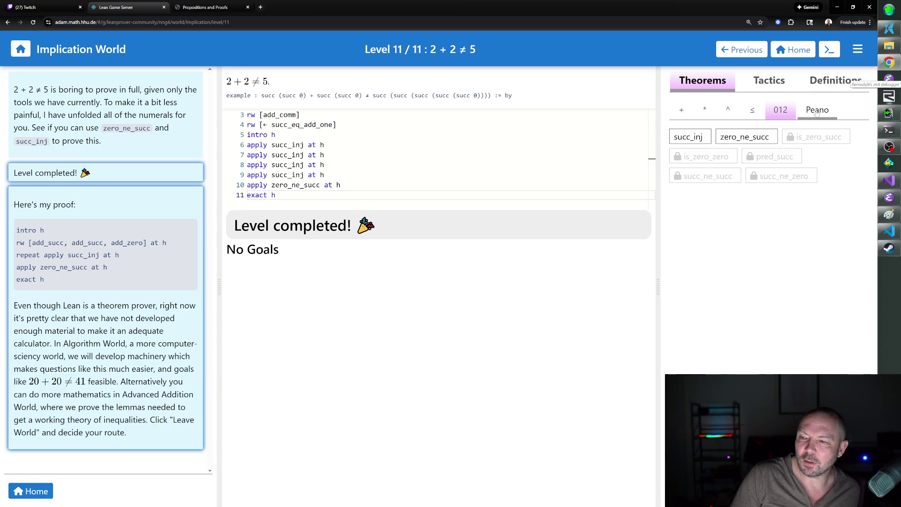
- Open the ≠ definition and highlight its explanation of working with a ≠ b
{"action": "left_click", "coordinate": [818, 90]}
{"action": "left_click", "coordinate": [756, 107]}
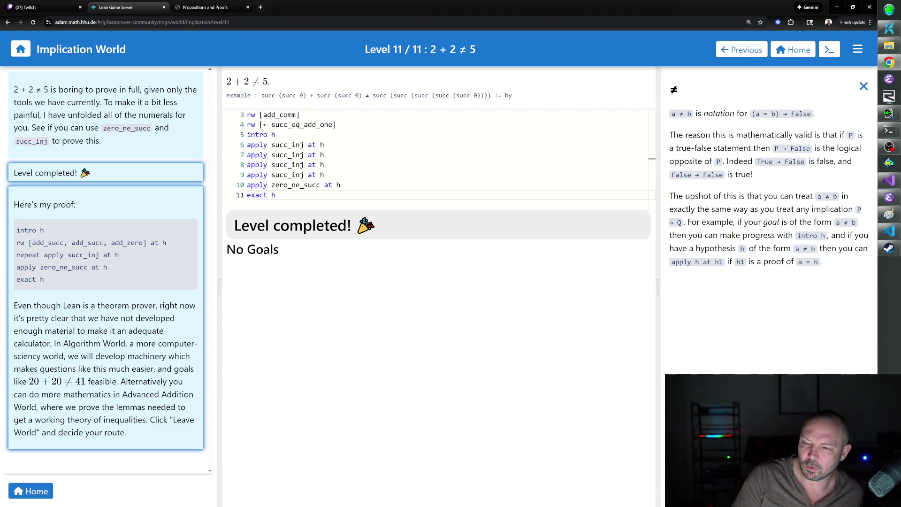
{"action": "mouse_move", "coordinate": [756, 219]}
{"action": "left_mouse_down"}
{"action": "mouse_move", "coordinate": [746, 248]}
{"action": "mouse_move", "coordinate": [821, 263]}
{"action": "left_mouse_up"}
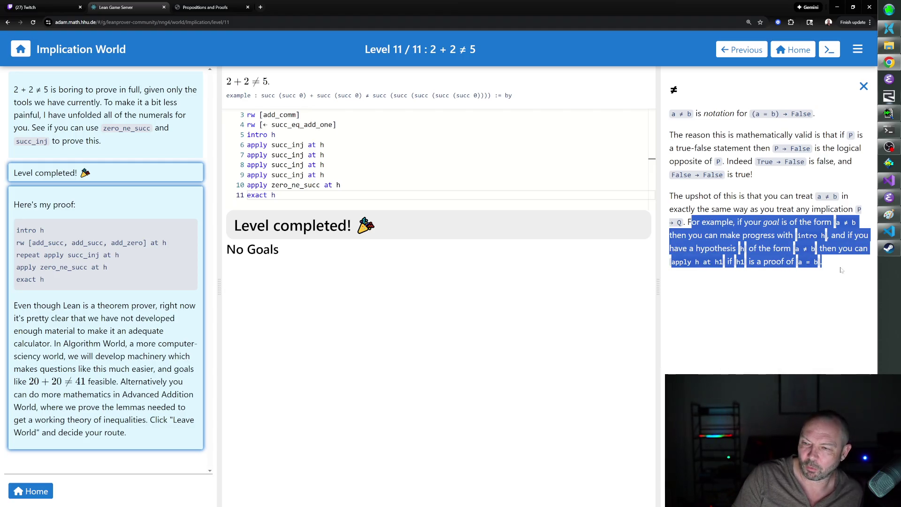